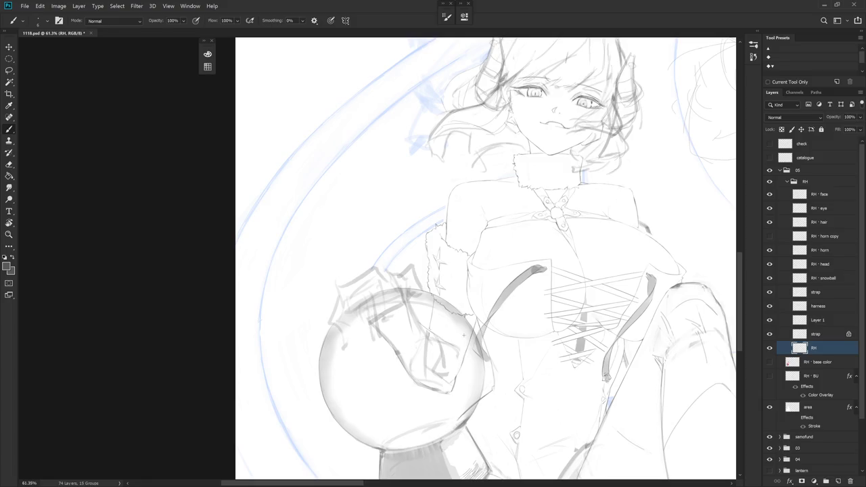
- Tilt the canvas and alternate eraser and brush on the lacing ends, then straighten the view
key("r")
left_click_drag(463, 334, 413, 342)
key("e")
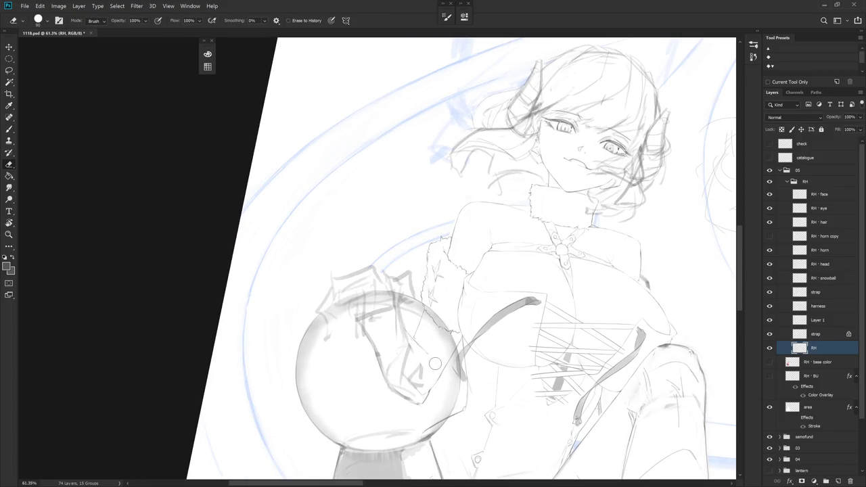
key("b")
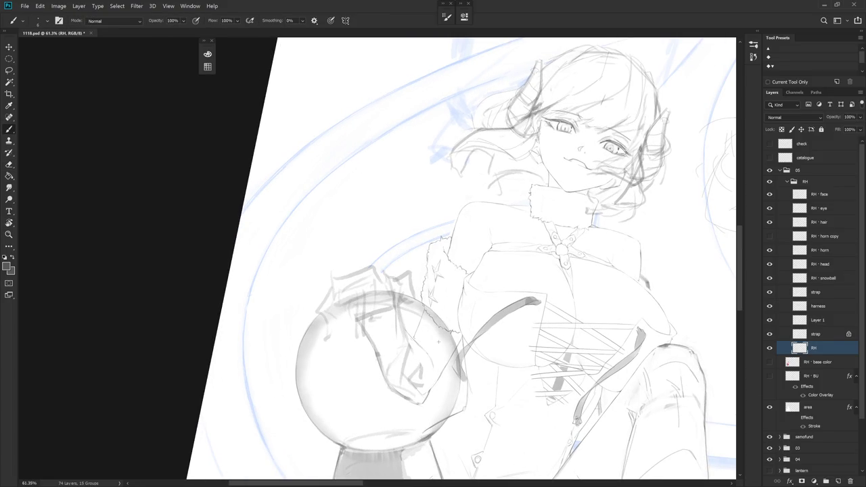
key("Escape")
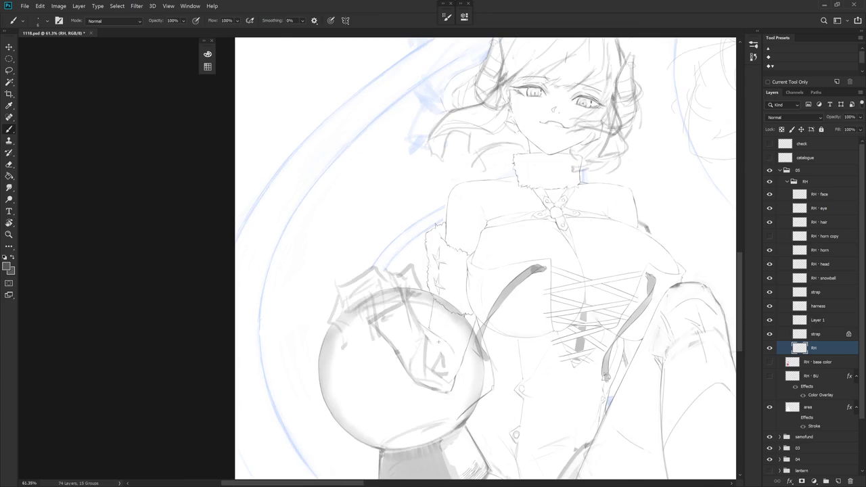
scroll(438, 342, "down", 5)
scroll(451, 389, "up", 2)
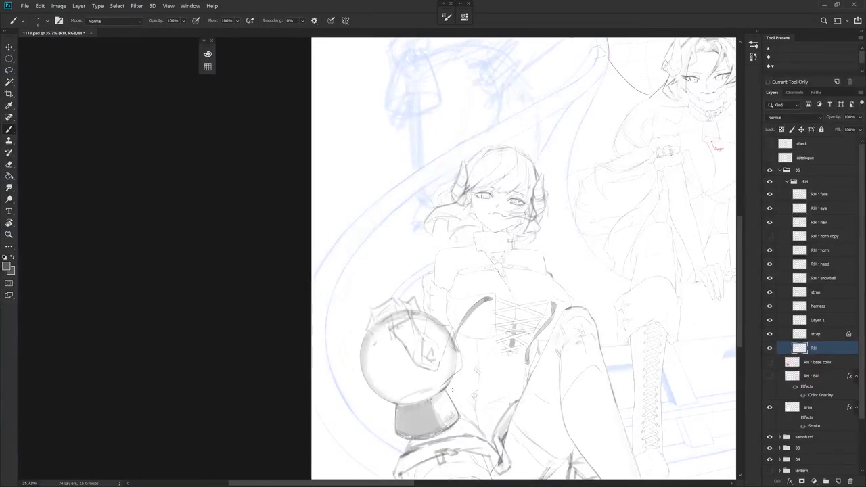
scroll(451, 389, "up", 2)
key("e")
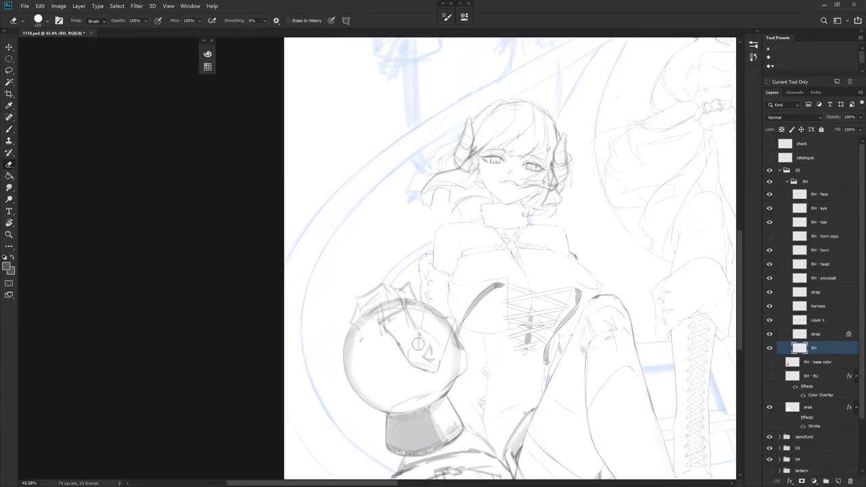
- Briefly show the RH - BU layer to compare it, then hide it and return to the brush
left_click(769, 377)
left_click(769, 376)
scroll(456, 379, "down", 2)
scroll(456, 378, "down", 2)
key("b")
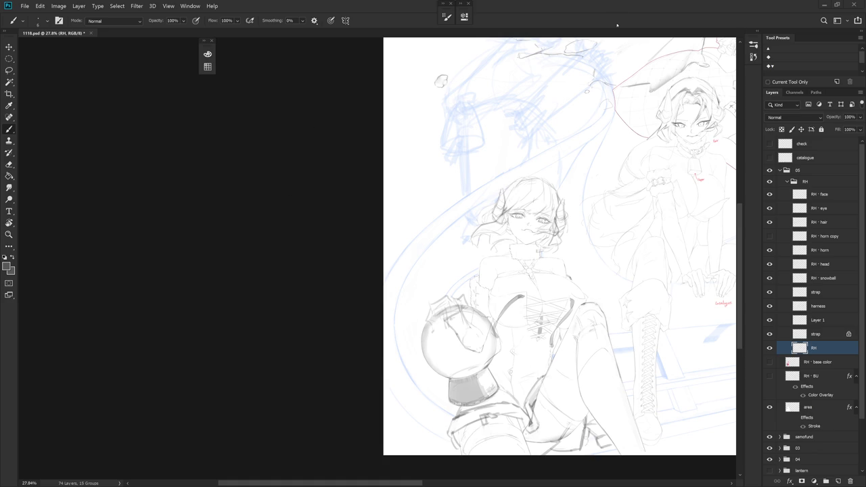
- Zoom in and check Layer 1 and the strap layer before returning to the RH layer
scroll(624, 193, "up", 2)
scroll(537, 232, "up", 2)
scroll(531, 264, "up", 1)
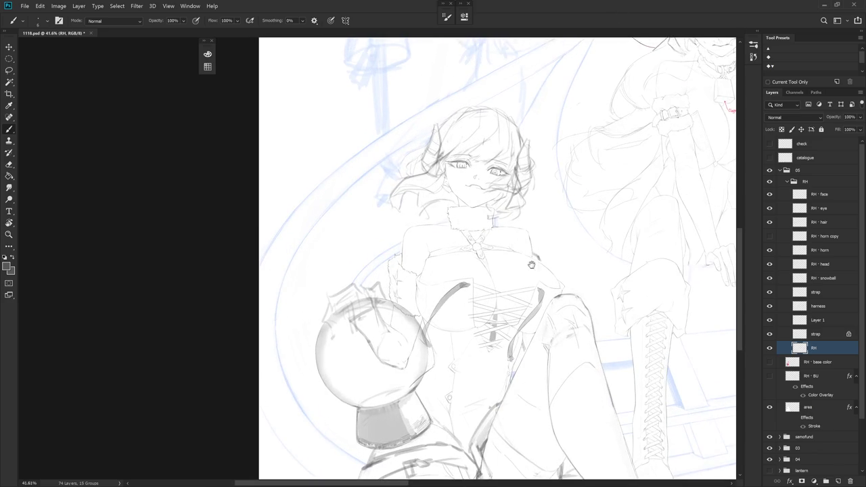
scroll(531, 265, "up", 2)
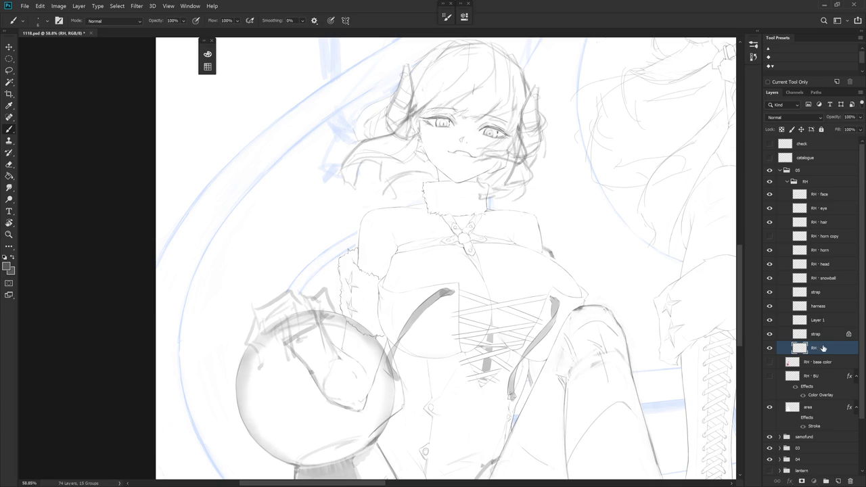
scroll(478, 299, "up", 1)
scroll(471, 264, "up", 2)
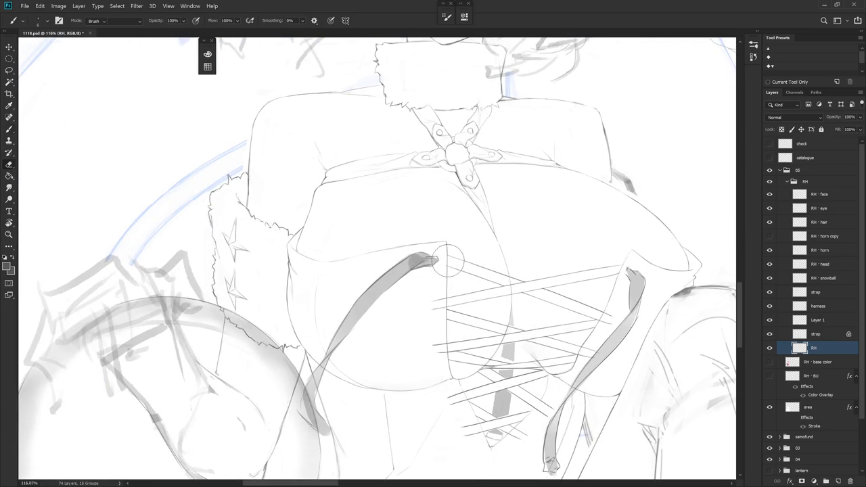
key("e")
left_click(819, 319)
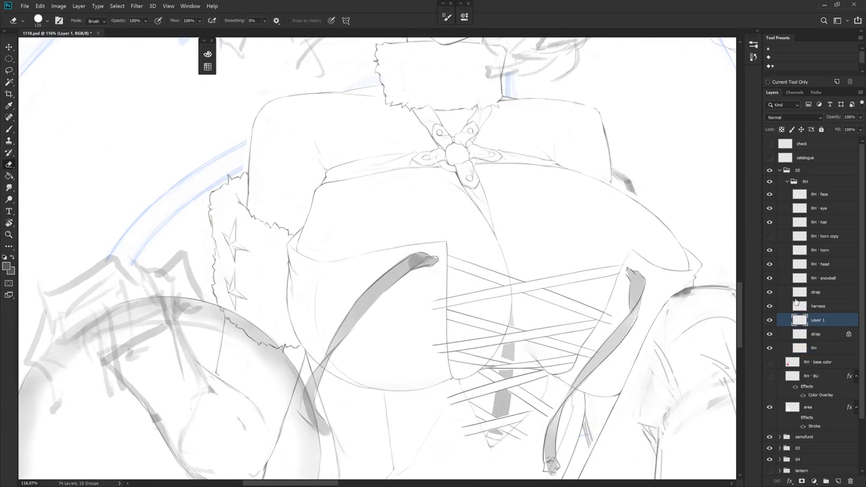
left_click(818, 334)
key("b")
left_click(815, 347)
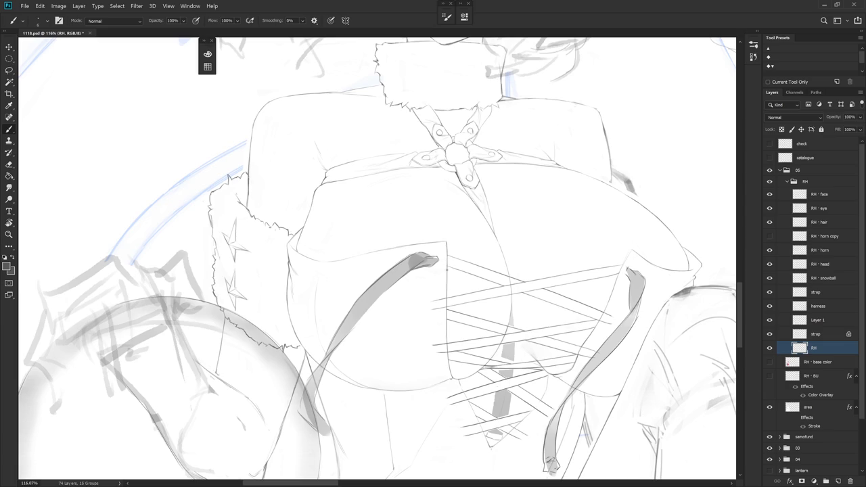
- Erase the short lacing line ends at the corset's left edge and redraw them
key("e")
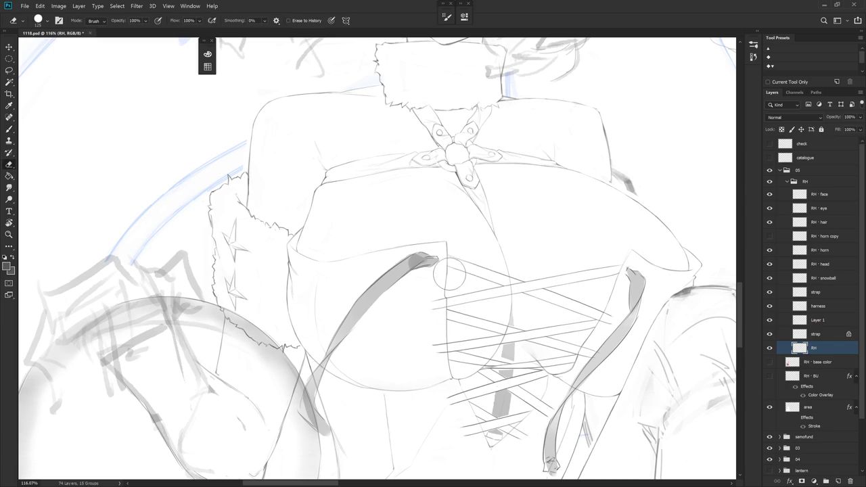
left_click_drag(451, 301, 460, 275)
key("b")
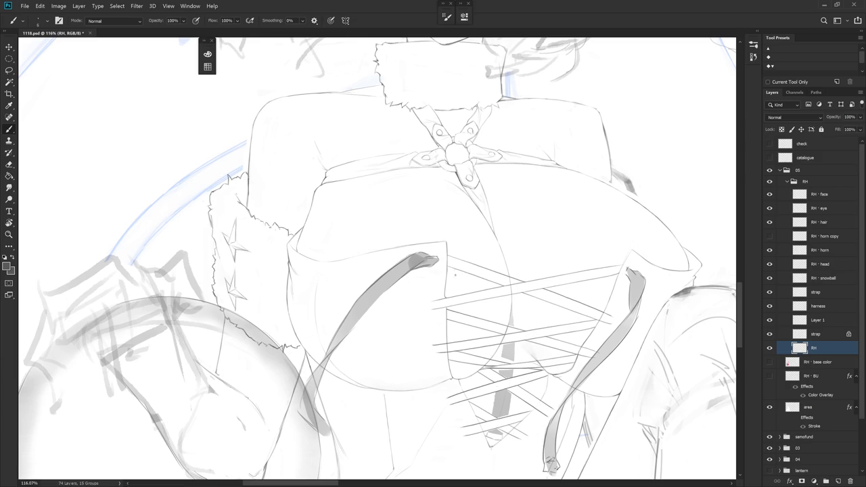
left_click_drag(449, 300, 447, 311)
- Keep refining the lacing ends with eraser and brush, then select Layer 1
key("e")
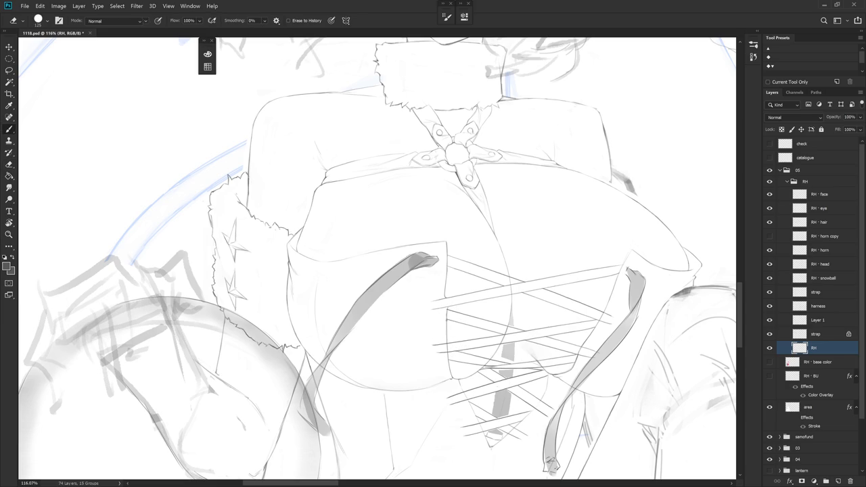
key("b")
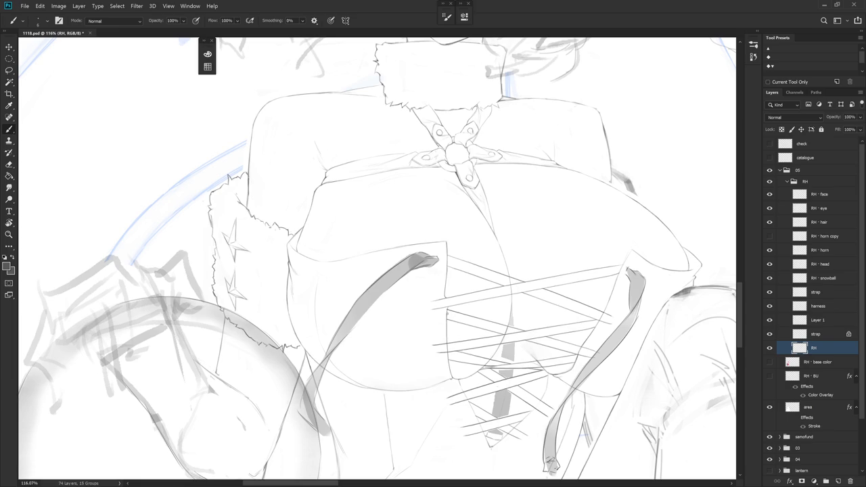
key("e")
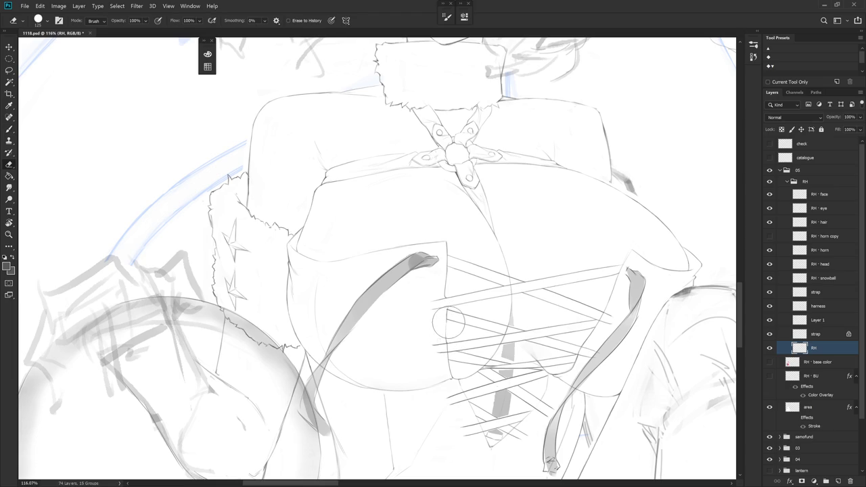
key("b")
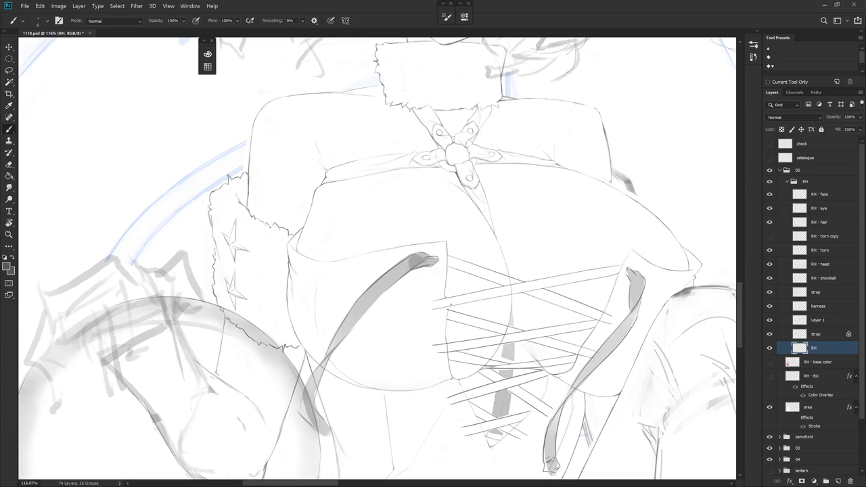
key("e")
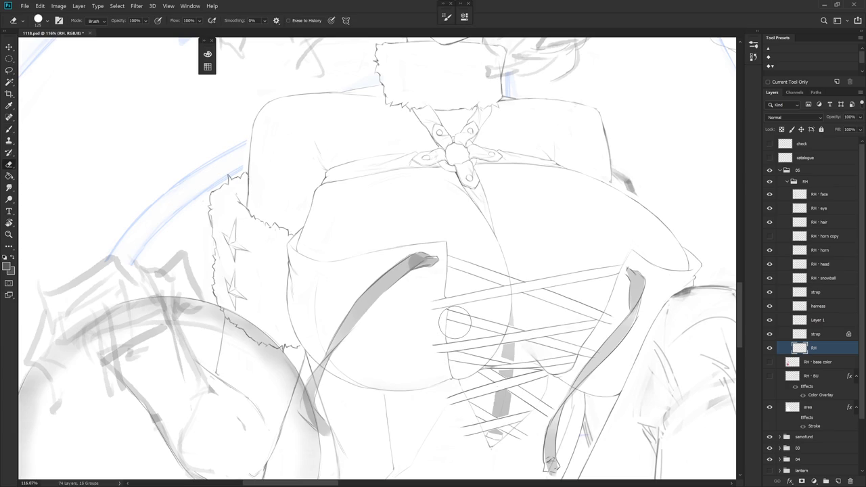
left_click(454, 323, "ctrl")
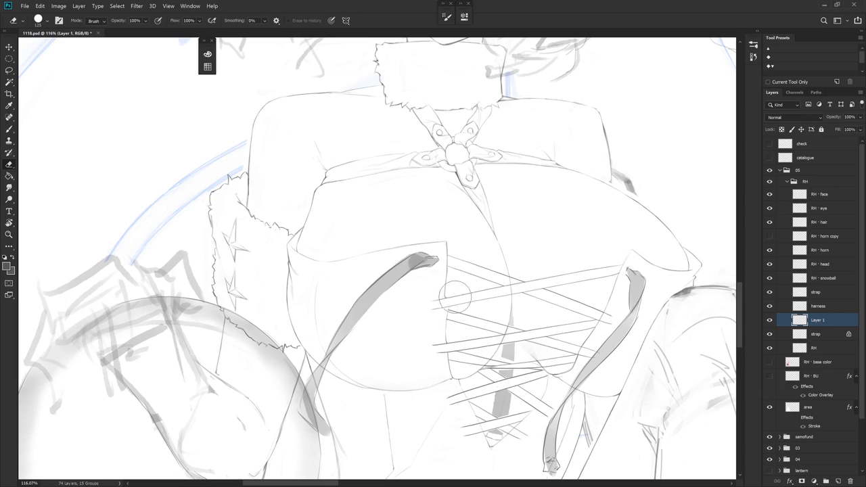
- Brush and erase the lower lacing strokes on Layer 1, then reselect RH and zoom out
key("b")
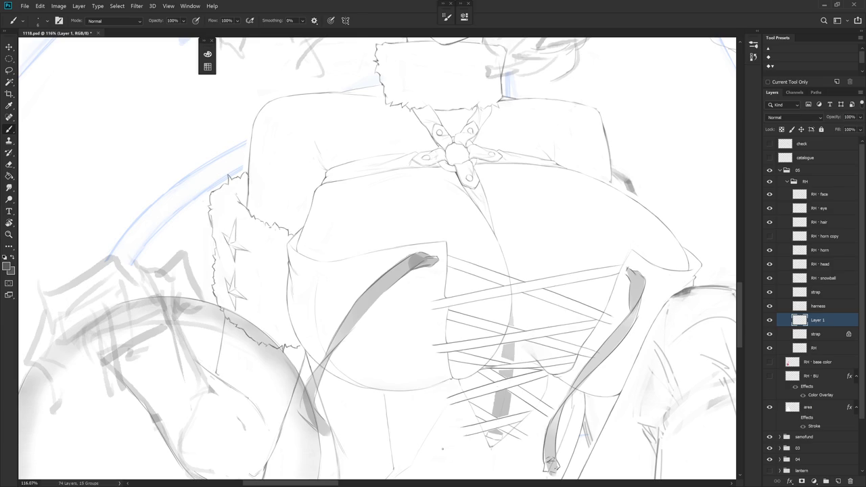
key("e")
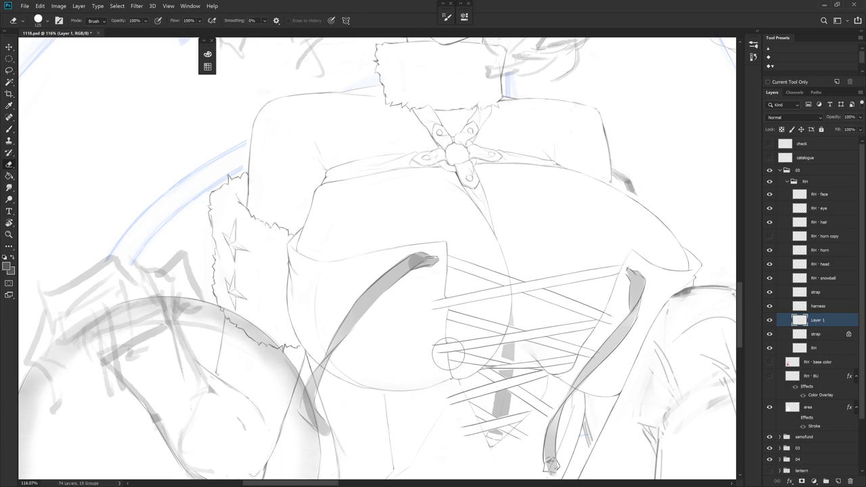
left_click(821, 349)
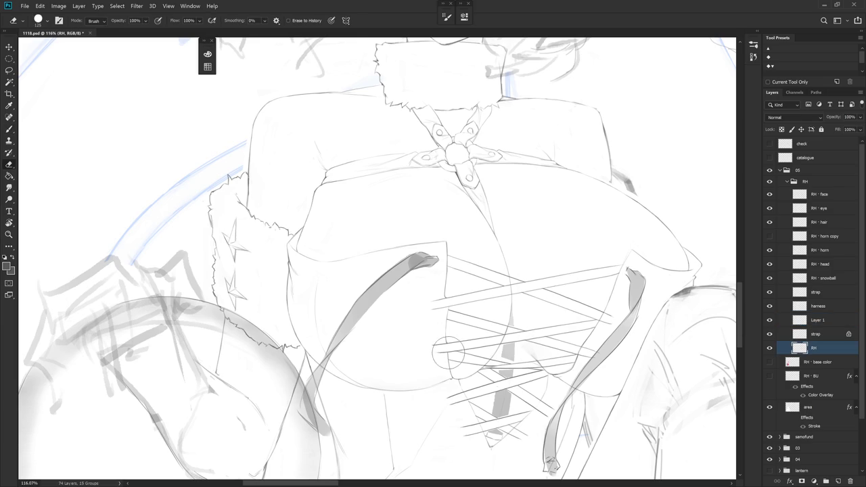
key("b")
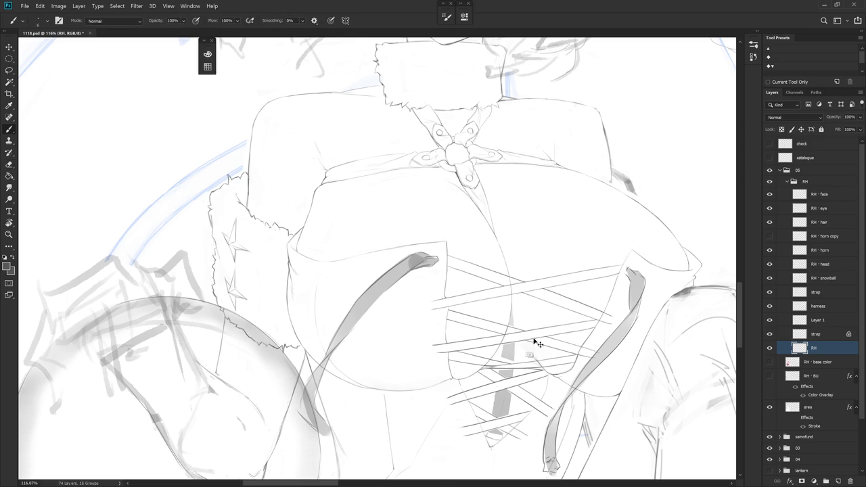
scroll(534, 342, "down", 5)
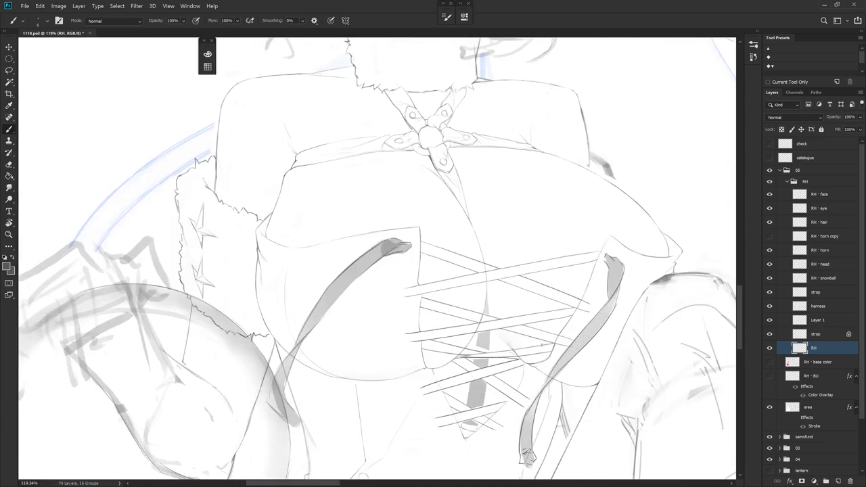
- Zoom into the centre-front crossing, erase and redraw the lines, sampling the grey line colour
scroll(496, 334, "up", 5)
scroll(496, 334, "up", 2)
scroll(495, 334, "up", 2)
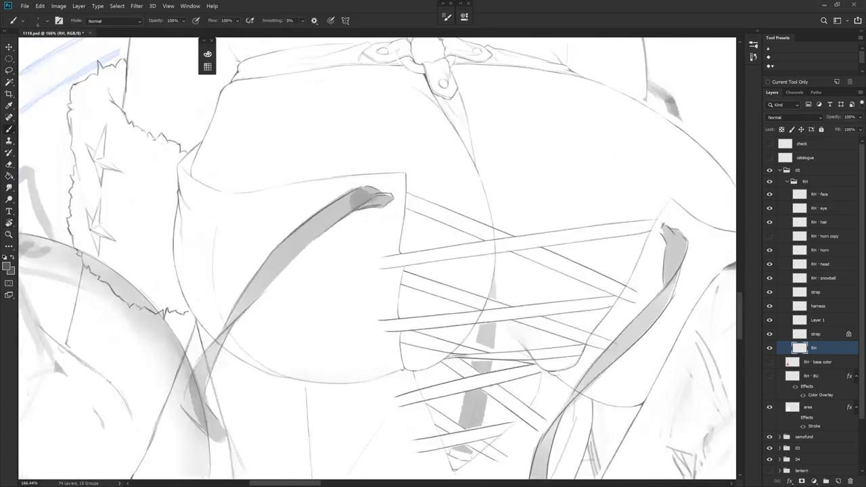
key("r")
left_click_drag(495, 334, 464, 375)
key("Escape")
key("e")
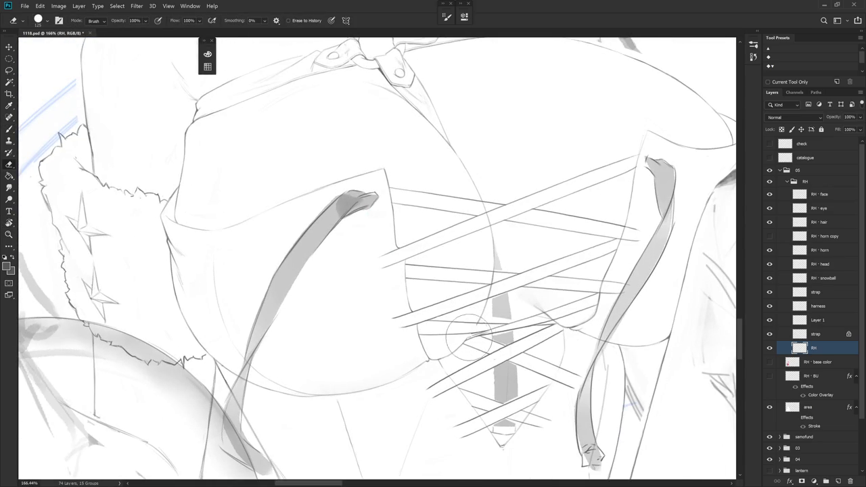
key("b")
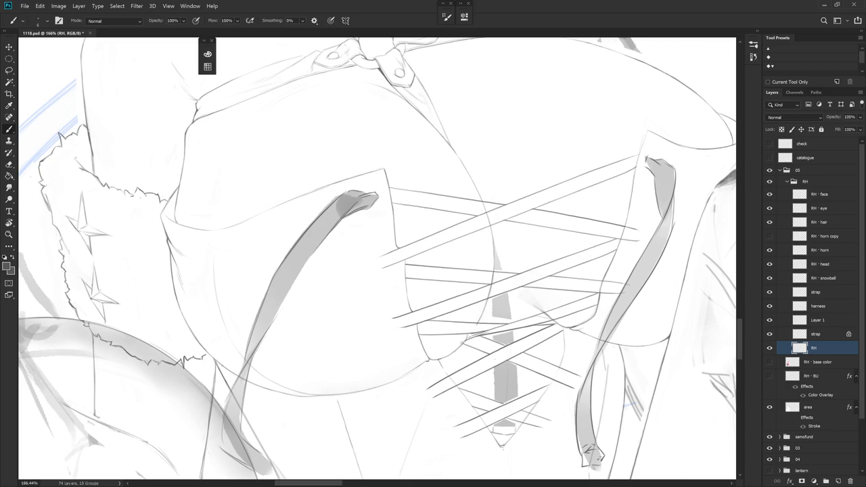
left_click(467, 335, "alt")
- Trim the lacing overlaps at the centre seam on a rotated view, then zoom out upright to 63%
key("r")
left_click_drag(482, 314, 358, 241)
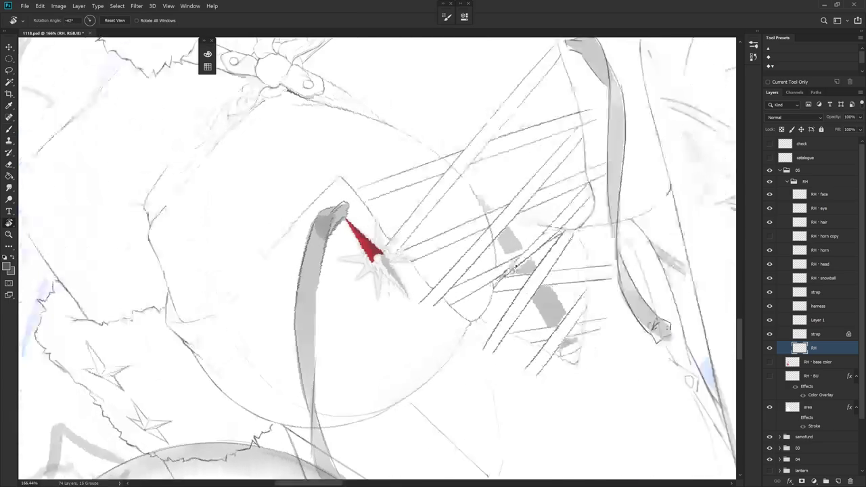
key("e")
key("b")
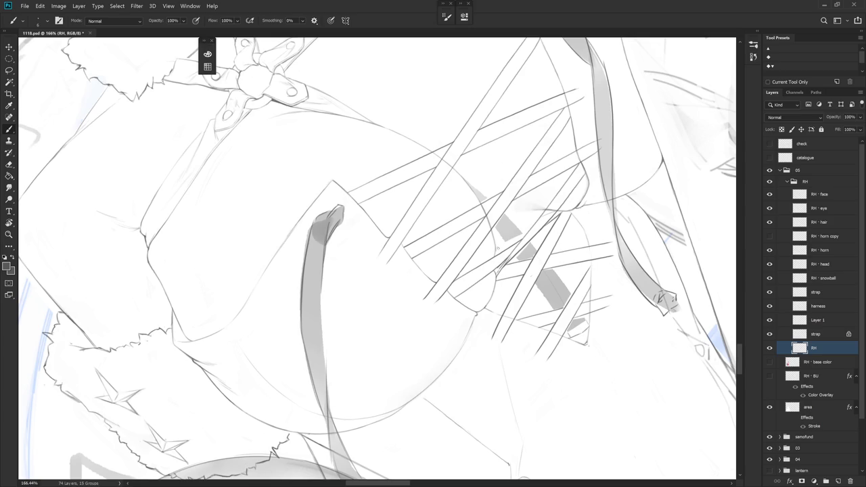
key("e")
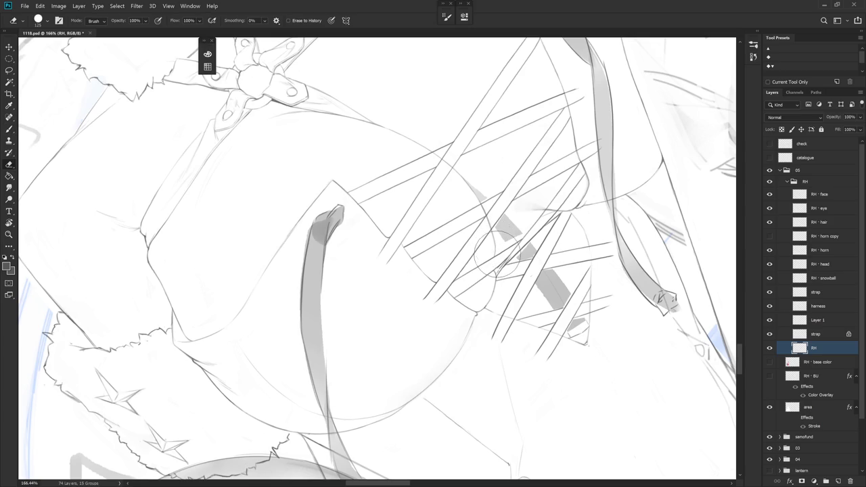
key("b")
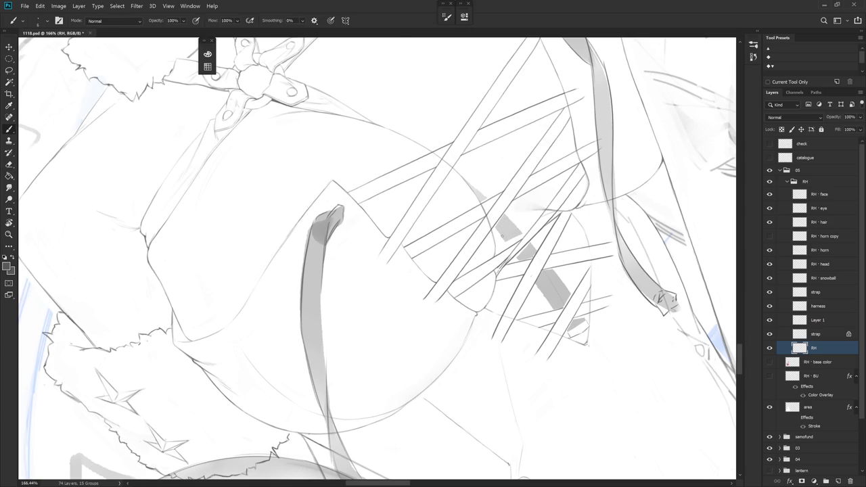
left_click_drag(506, 233, 520, 328)
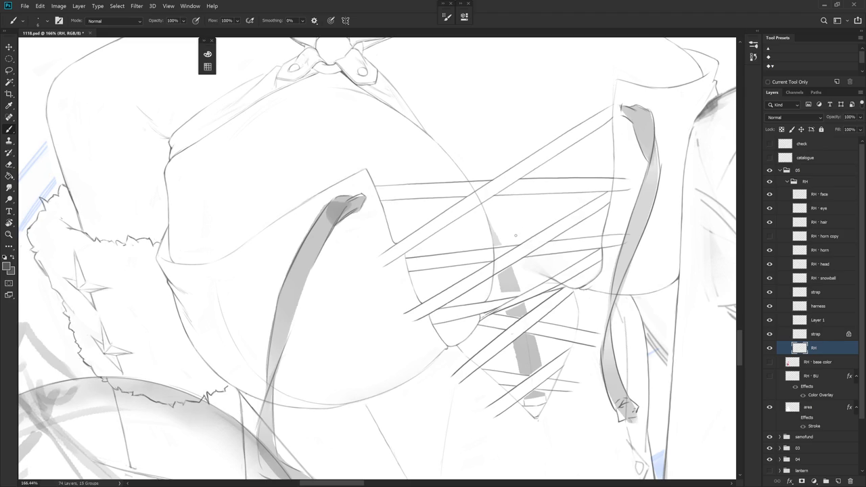
key("e")
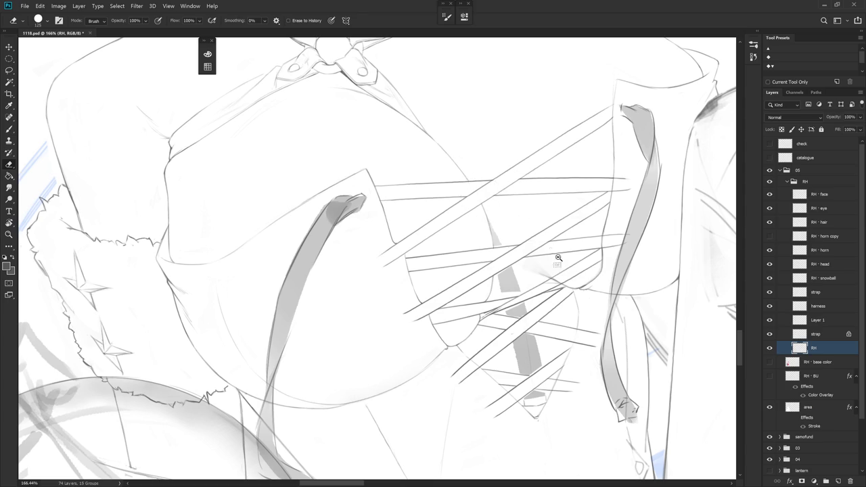
scroll(481, 334, "down", 5)
left_click_drag(482, 334, 486, 351)
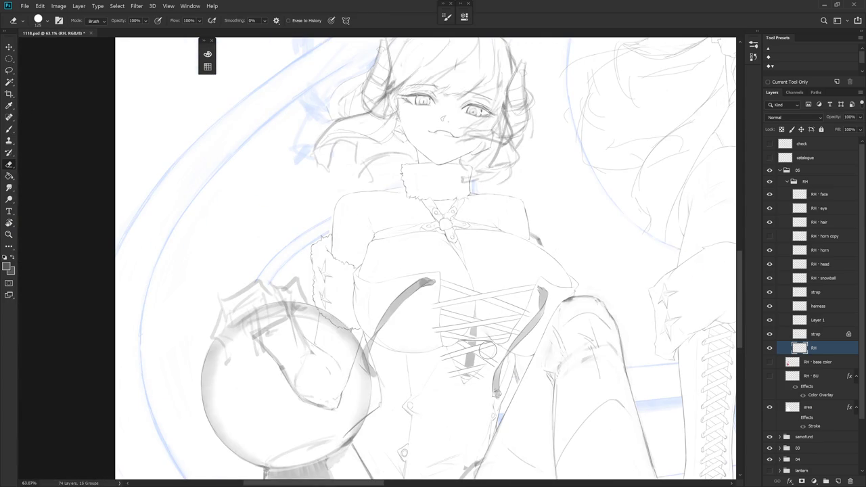
- Zoom to 181%, pan across the lacing, and erase overlaps at the bodice edges on a rotated view
scroll(487, 350, "up", 2)
scroll(487, 350, "up", 2)
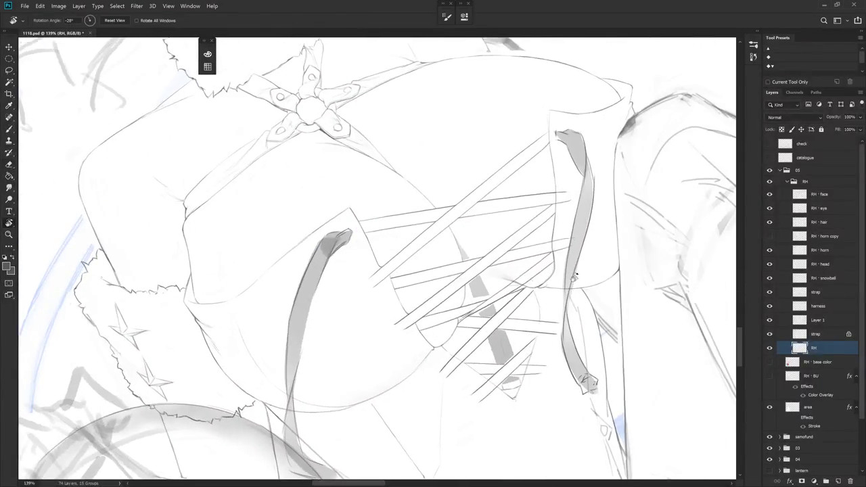
scroll(487, 350, "up", 2)
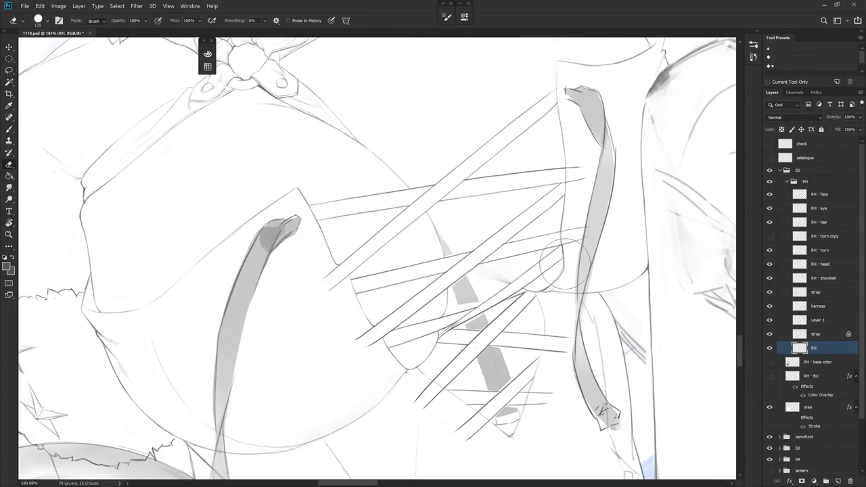
mouse_move(551, 353)
left_mouse_down()
mouse_move(510, 340)
mouse_move(468, 359)
mouse_move(399, 302)
left_mouse_up()
key("r")
key("e")
key("r")
key("e")
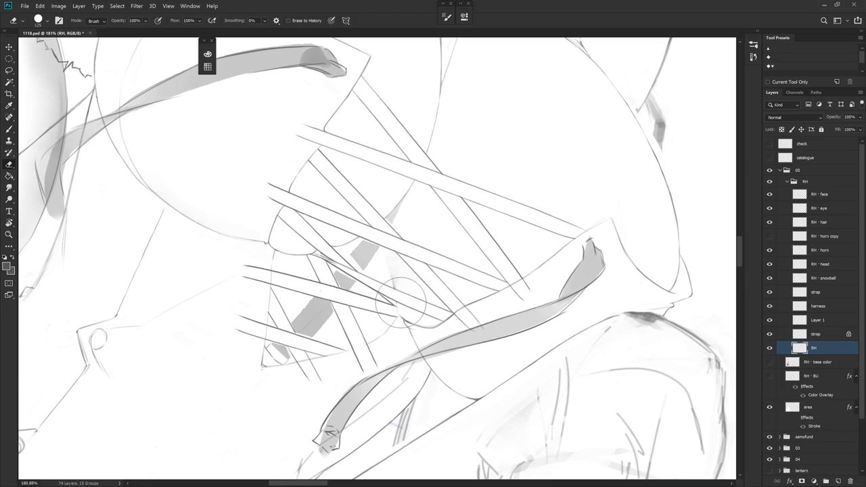
key("b")
- Shrink the eraser to size 30 and erase the upper lacing where it meets the vertical strap
key("r")
left_click_drag(473, 203, 386, 323)
key("e")
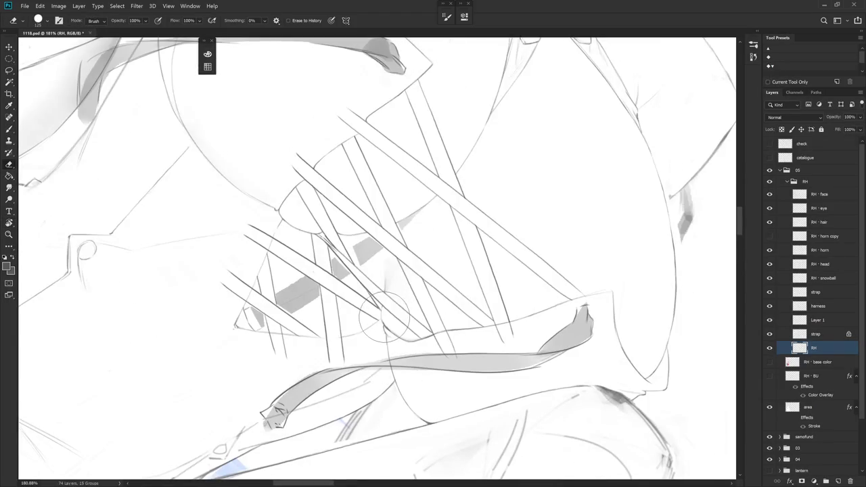
key("b")
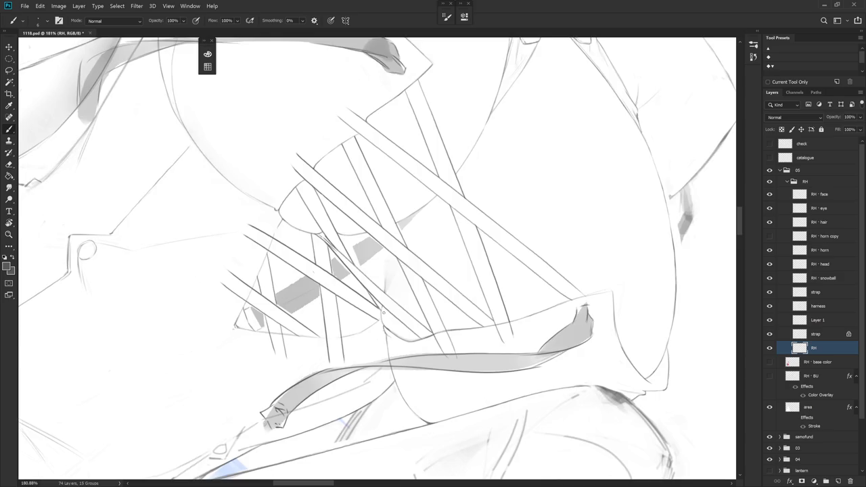
left_click_drag(389, 326, 382, 308)
left_click_drag(464, 331, 433, 216)
key("e")
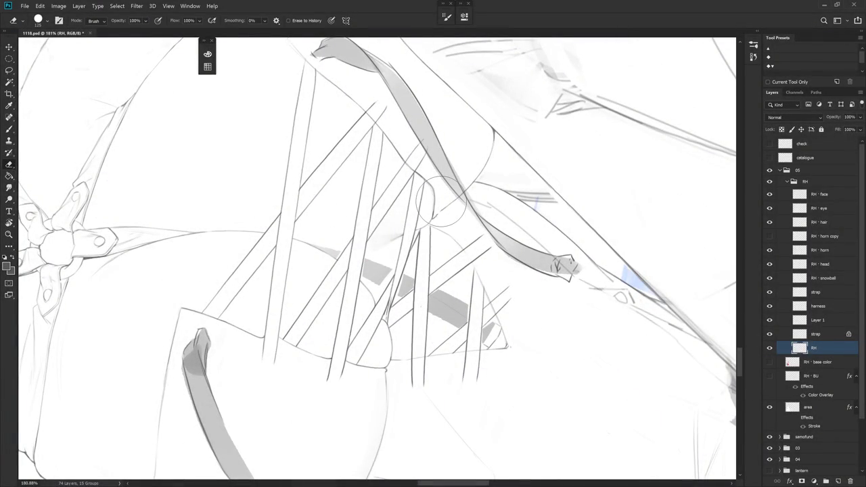
key("bracketleft")
key("bracketleft")
key("bracketleft")
key("b")
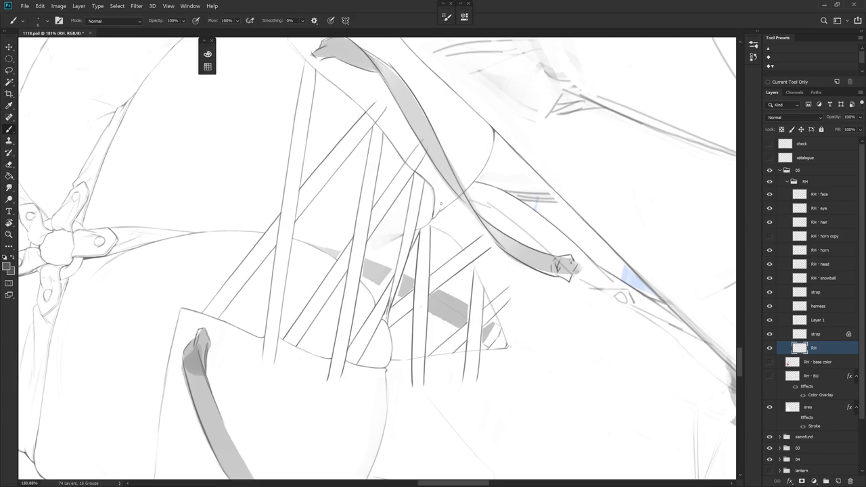
key("r")
left_click_drag(440, 204, 439, 257)
key("e")
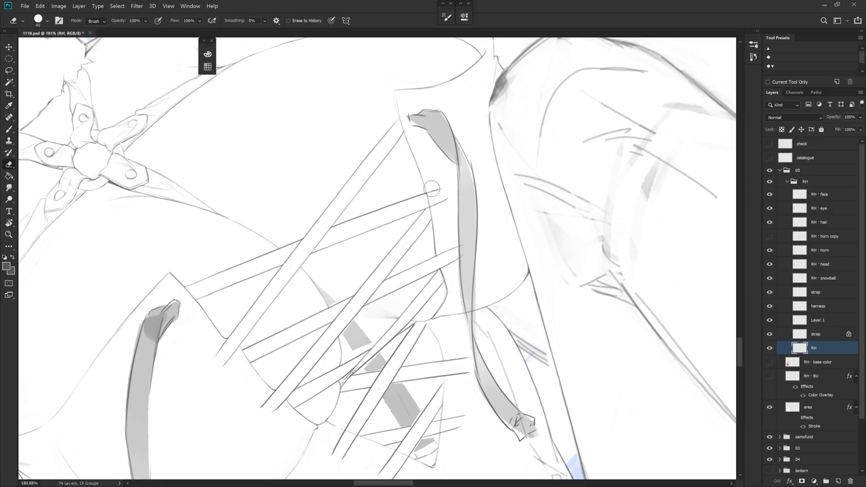
- Redraw the bodice's right side edge and trim the upper lacing ends to stop there
key("r")
left_click_drag(429, 192, 446, 215)
key("e")
key("b")
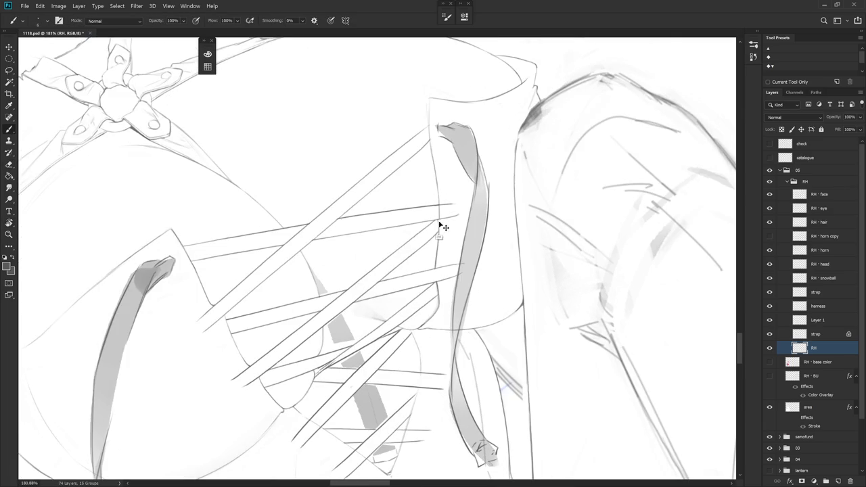
key("e")
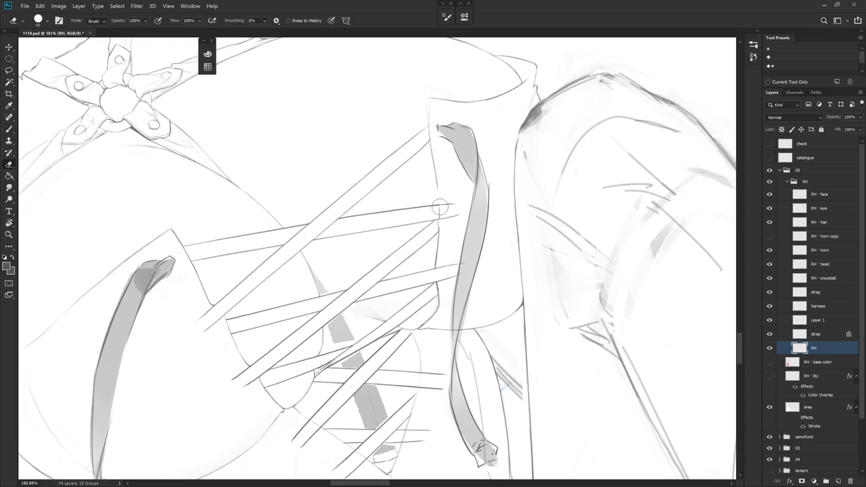
key("b")
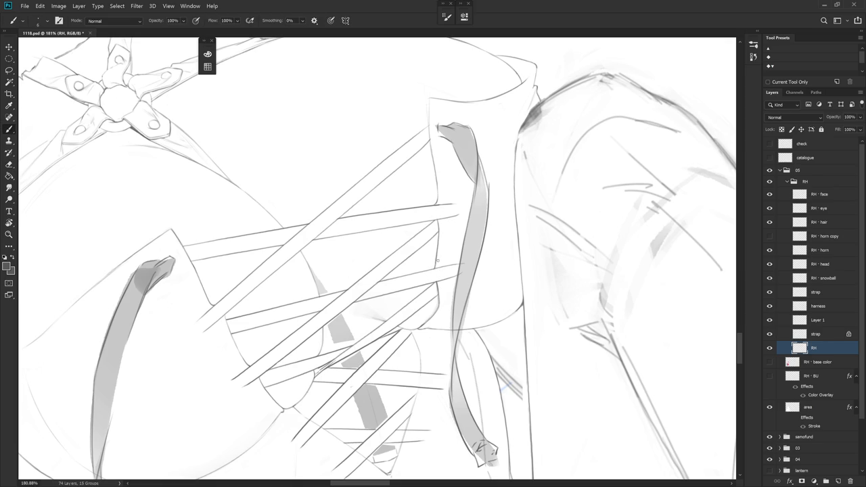
- At 242% zoom, touch up the lacing at the bodice's left curved edge, then zoom out to 48.5%
scroll(460, 237, "down", 1)
scroll(443, 282, "down", 1)
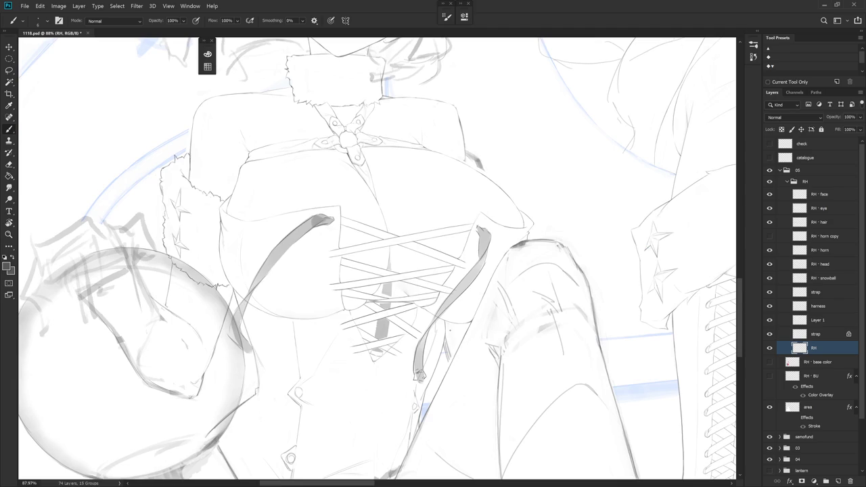
scroll(449, 330, "up", 1)
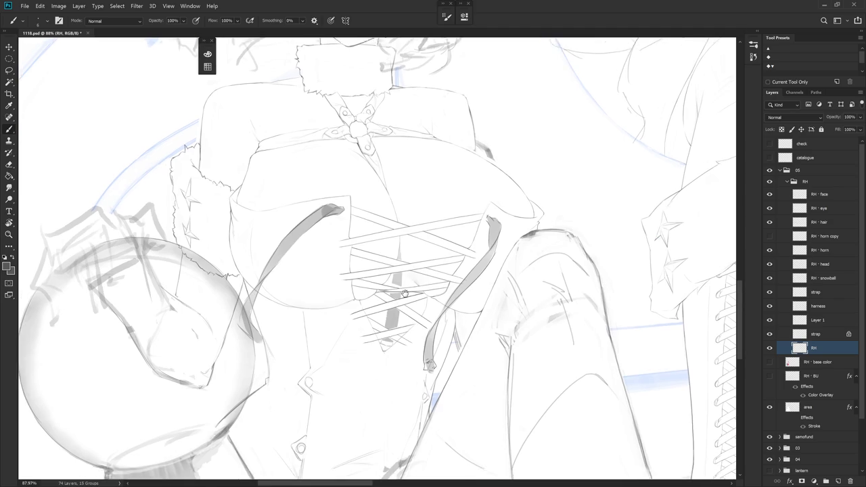
scroll(406, 305, "up", 1)
key("e")
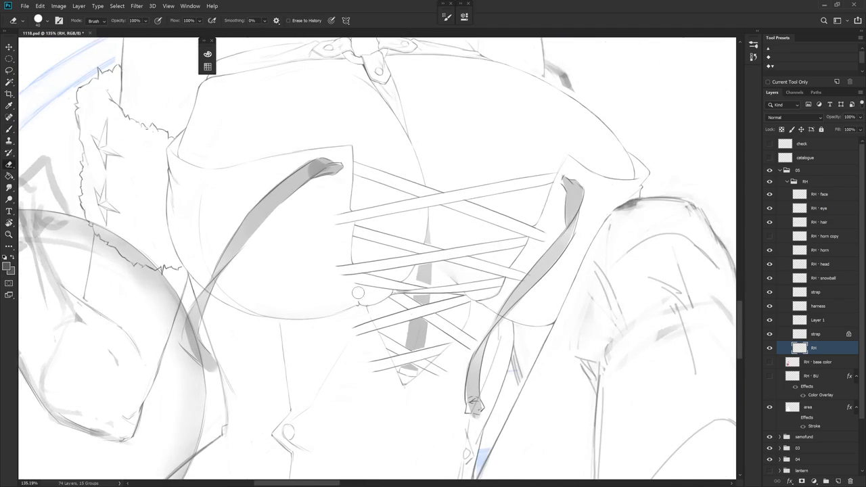
key("b")
key("e")
scroll(359, 304, "up", 3, "alt")
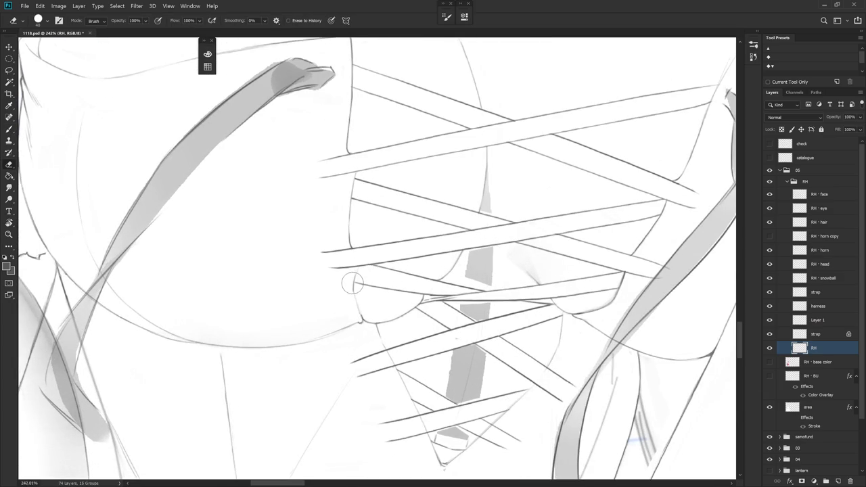
key("b")
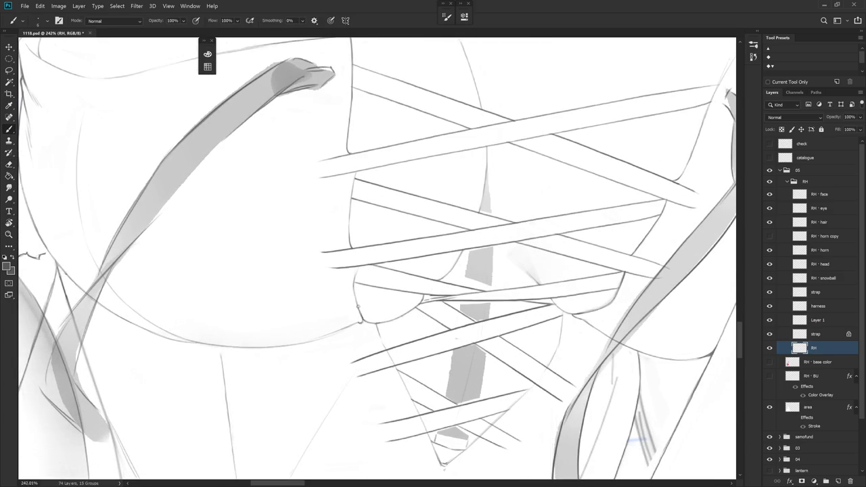
key("e")
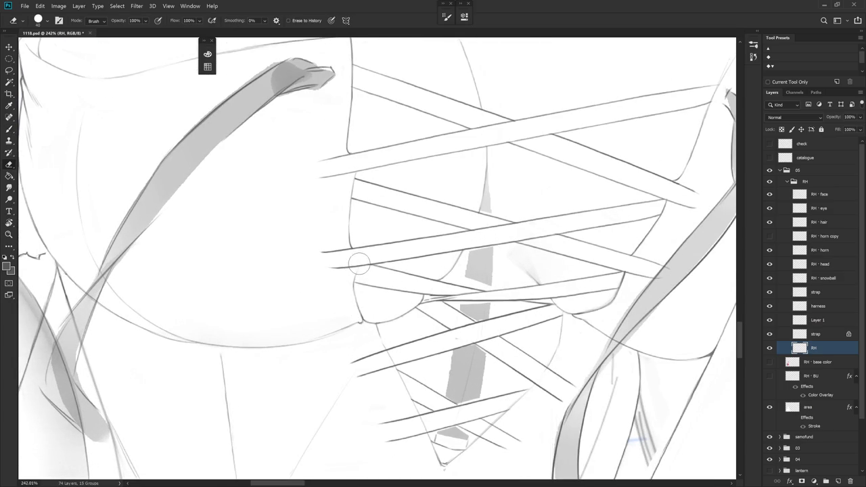
key("b")
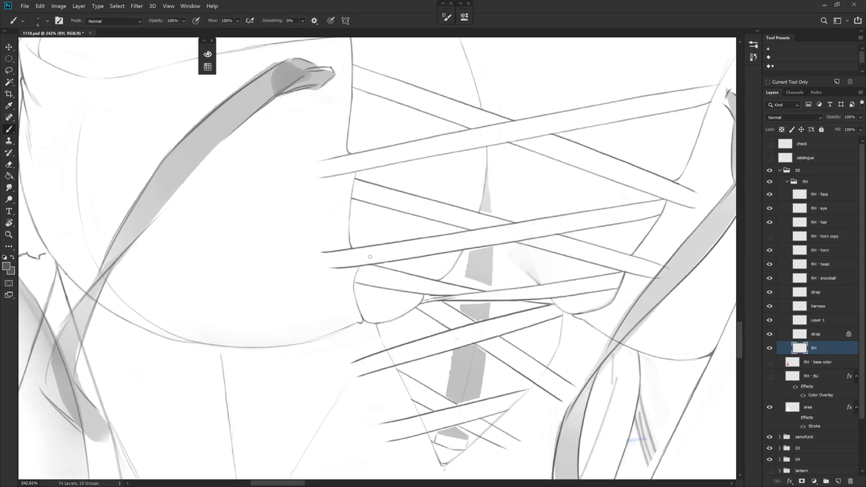
scroll(361, 265, "down", 5)
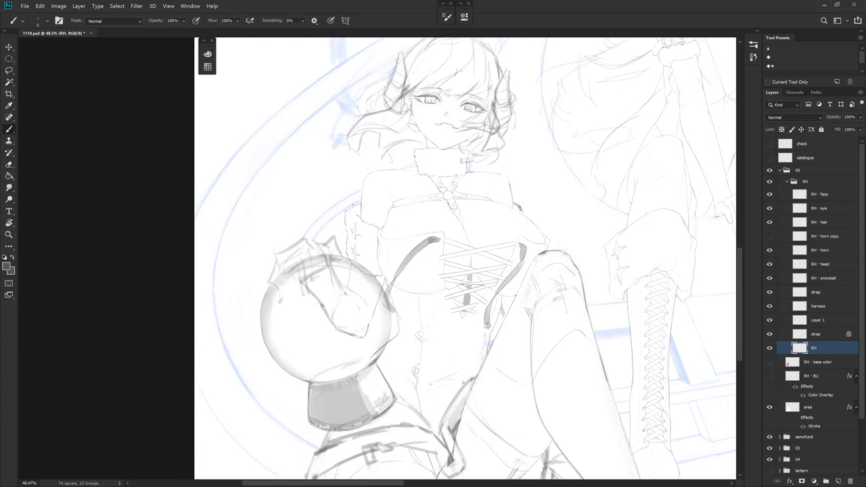
- Paint a thin vertical line down the lacing, undoing and redrawing it until it sits right
scroll(442, 275, "up", 5)
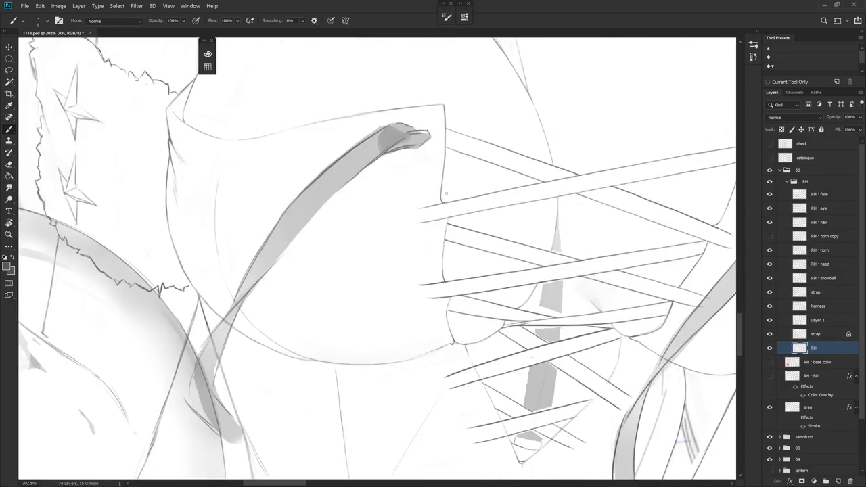
key("e")
key("b")
left_click_drag(447, 212, 449, 279)
key("ctrl+z")
left_click_drag(449, 217, 447, 278)
key("ctrl+z")
left_click_drag(448, 217, 450, 281)
- Add and repaint a faint shading stroke lower down the lacing, then select Layer 1
scroll(512, 257, "down", 8)
scroll(512, 290, "up", 4)
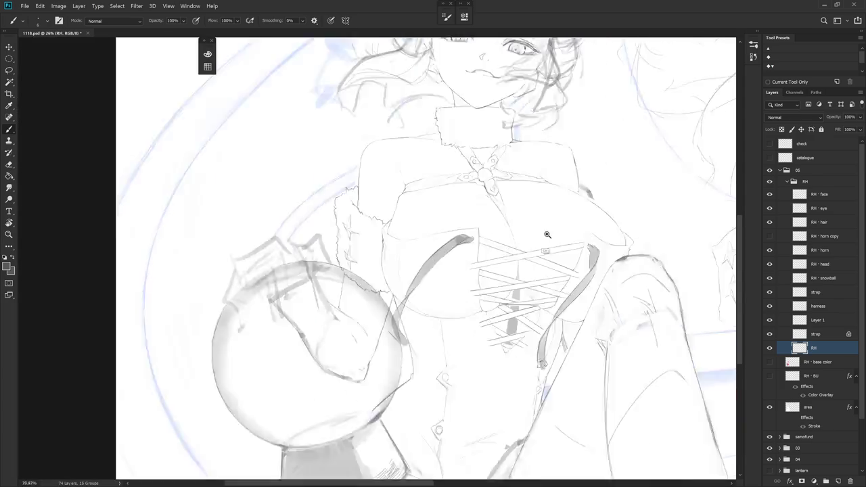
scroll(545, 253, "up", 3)
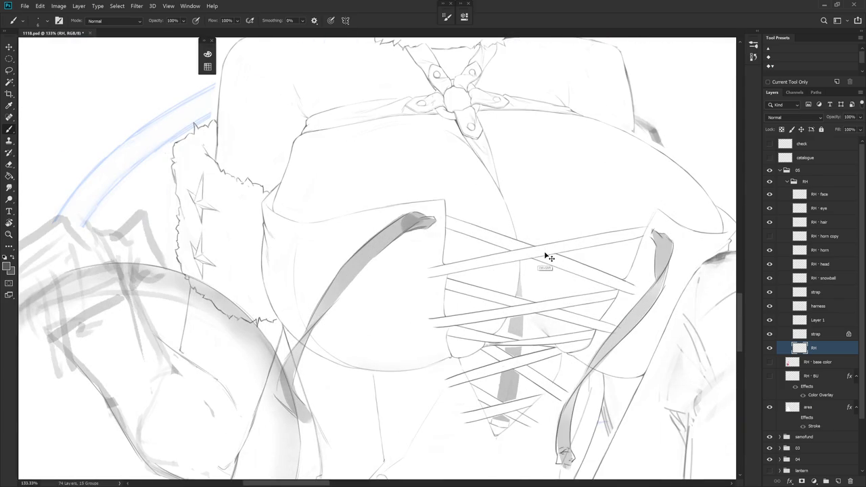
left_click_drag(441, 263, 445, 320)
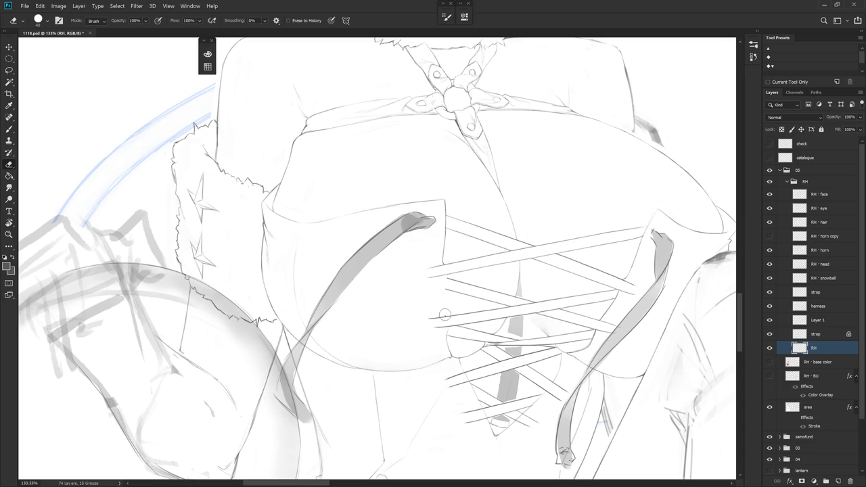
left_click_drag(445, 278, 449, 313)
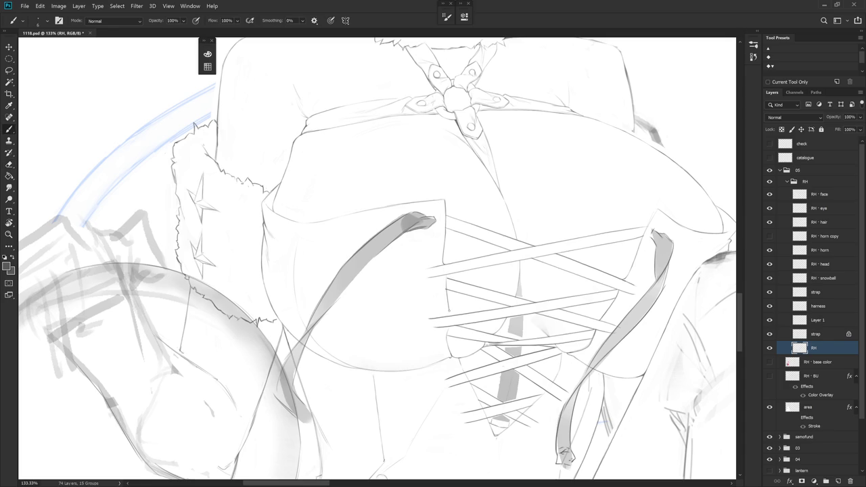
key("ctrl+z")
left_click_drag(446, 275, 448, 311)
key("e")
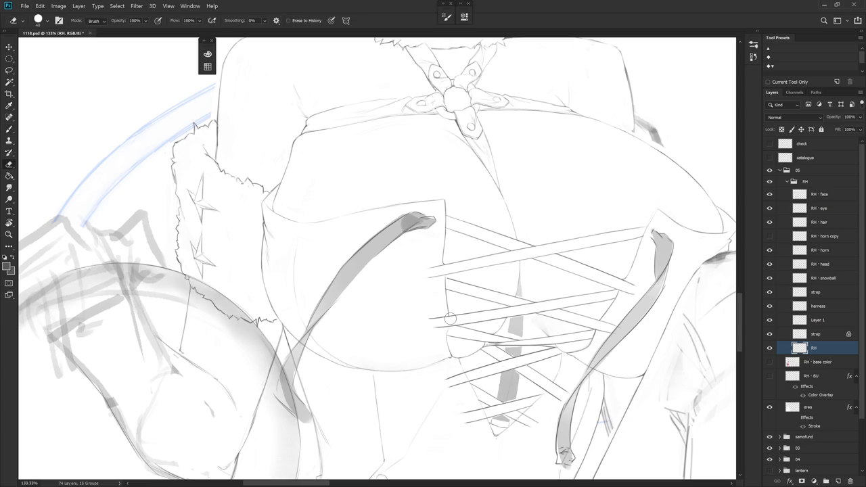
key("b")
left_click(447, 285, "ctrl")
key("r")
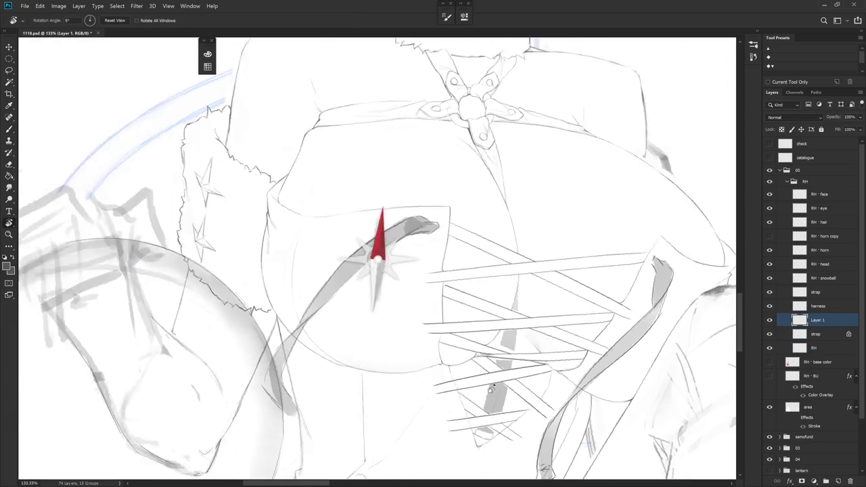
left_click_drag(446, 286, 414, 322)
key("e")
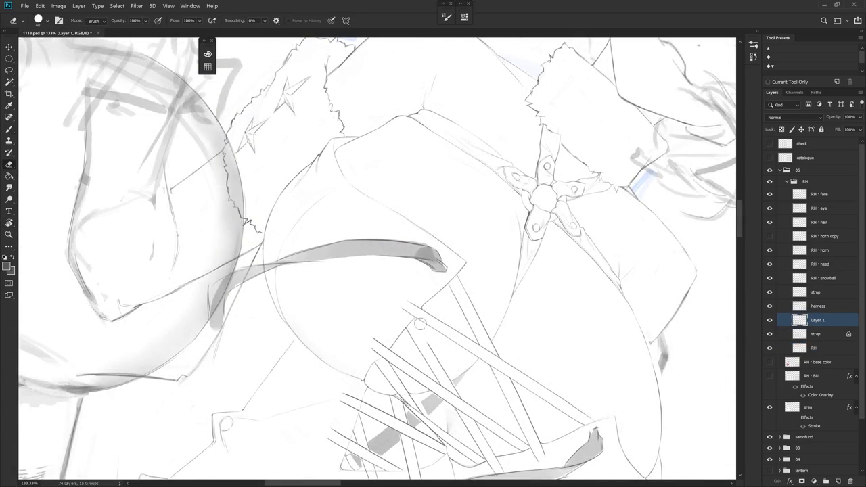
key("b")
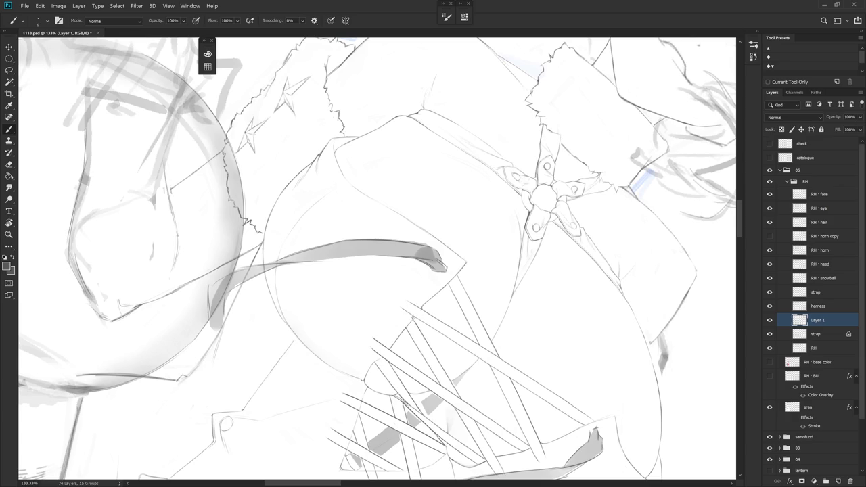
key("r")
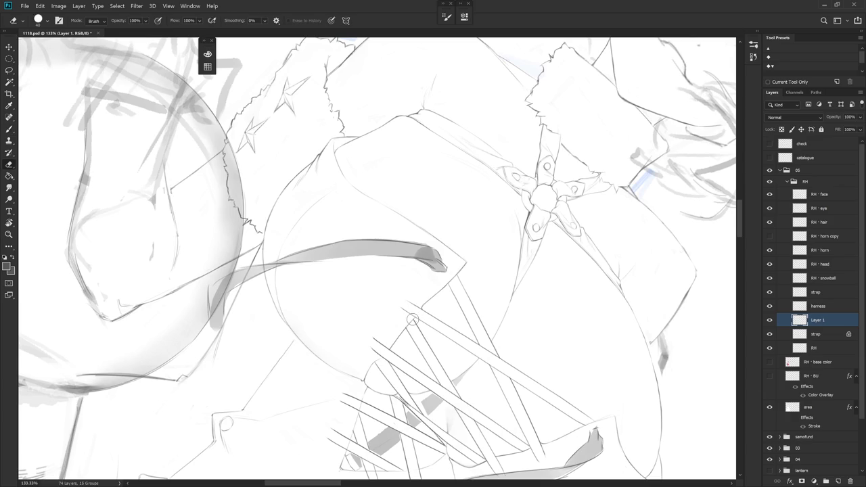
mouse_move(412, 304)
left_mouse_down()
mouse_move(503, 336)
mouse_move(426, 246)
left_mouse_up()
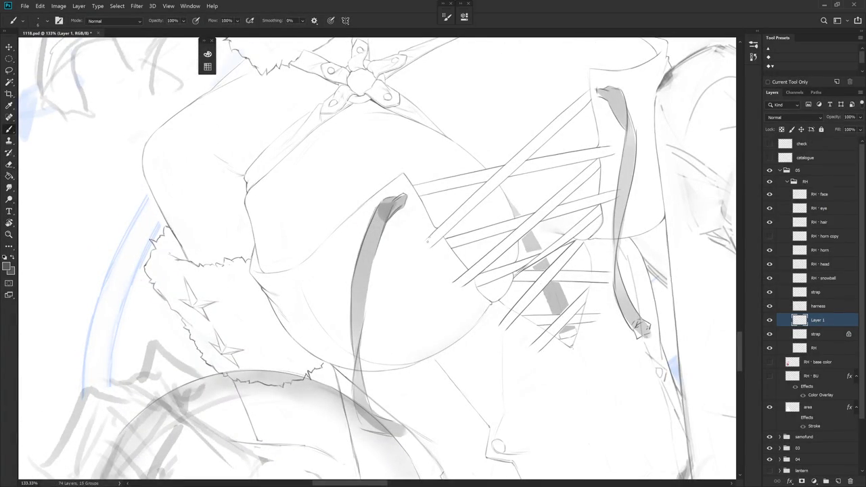
key("e")
key("b")
key("e")
key("b")
key("e")
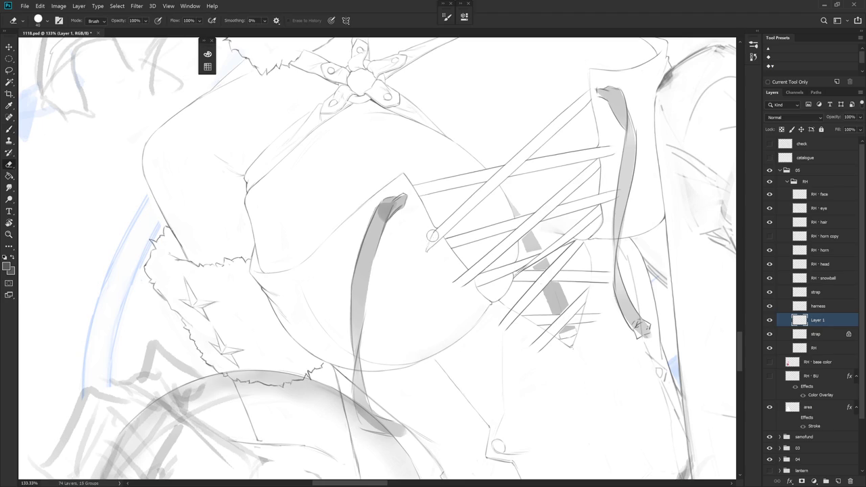
key("b")
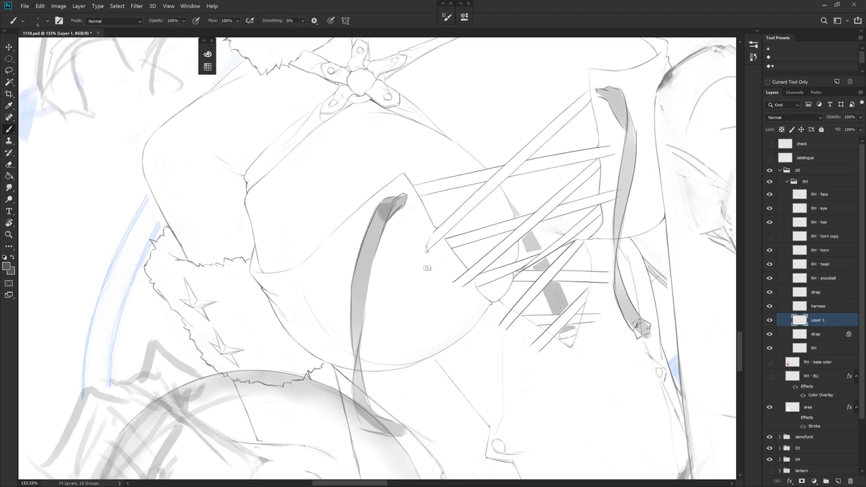
- Bring the lacing into view on a rotated canvas and add a short line at a lace's end
left_click_drag(442, 228, 473, 203)
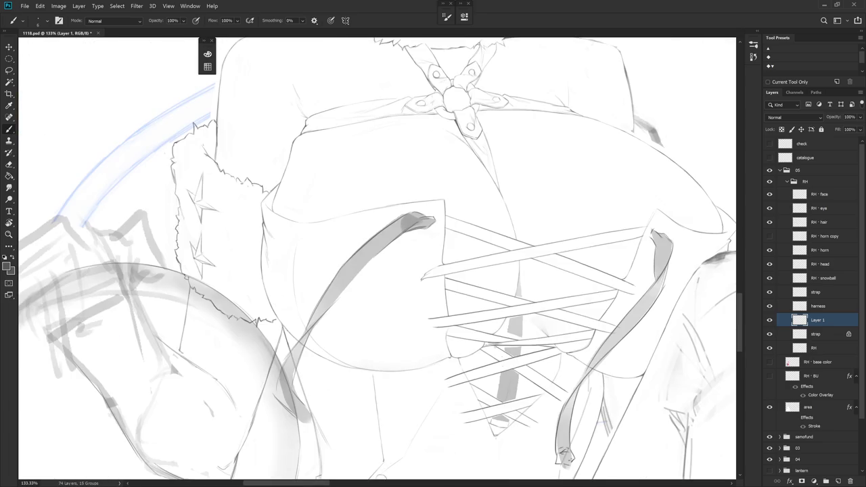
left_click_drag(536, 345, 455, 366)
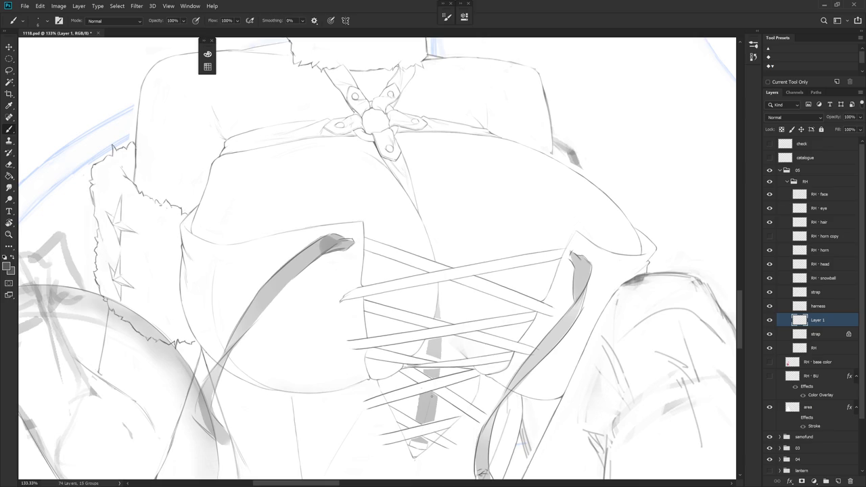
key("e")
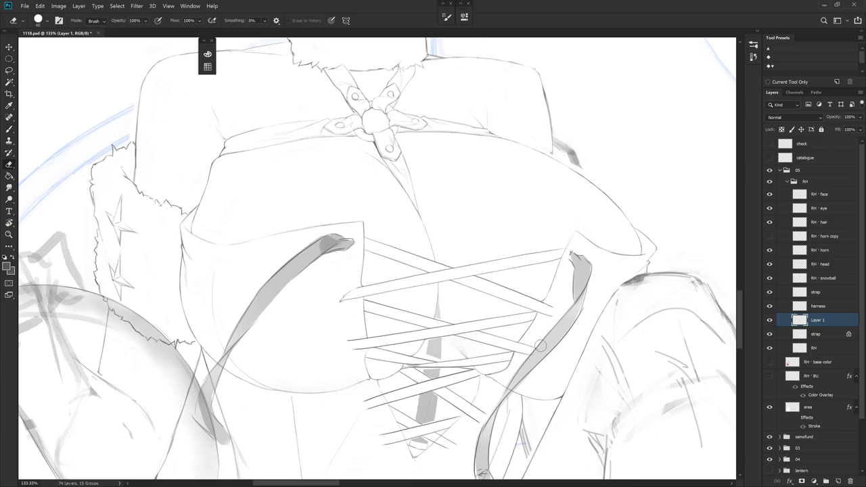
key("r")
left_click_drag(541, 393, 520, 378)
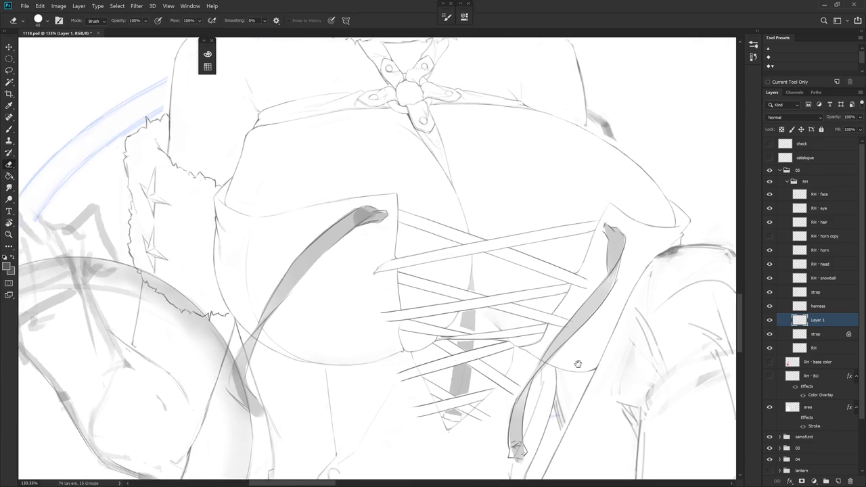
key("b")
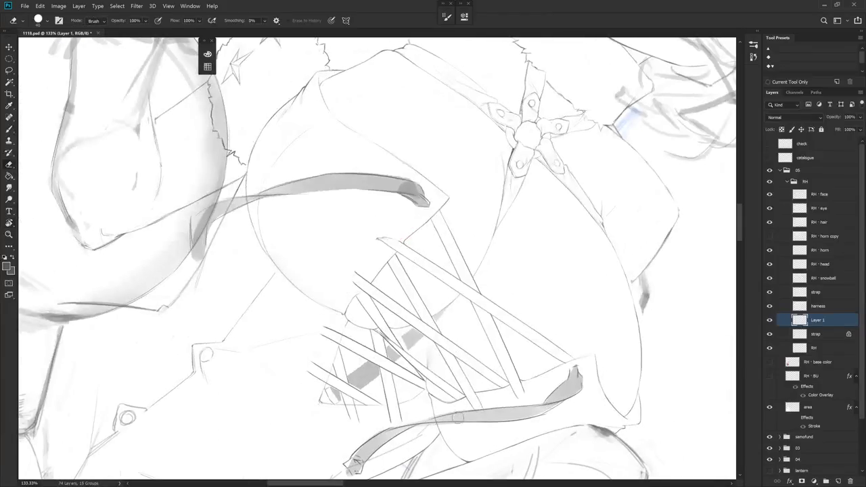
key("r")
left_click_drag(379, 203, 336, 246)
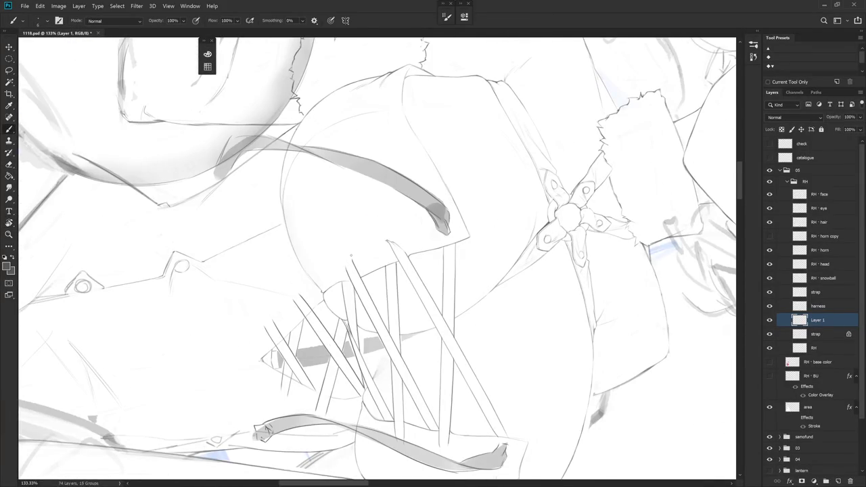
key("e")
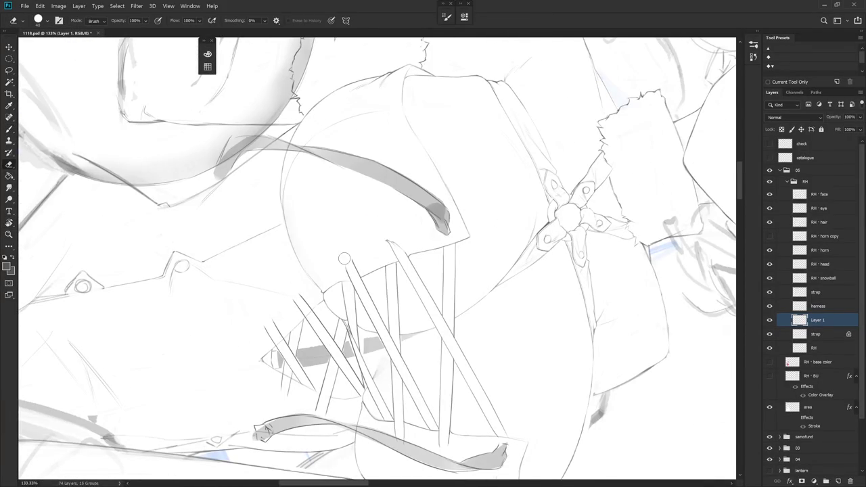
key("b")
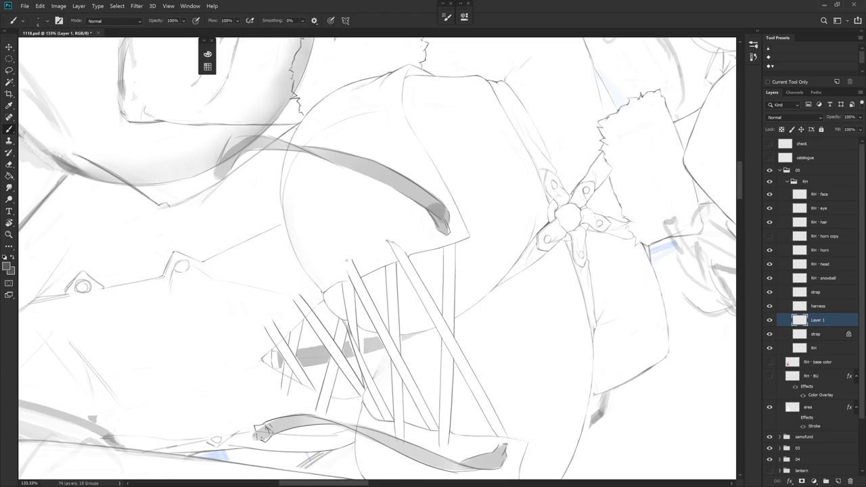
left_click_drag(346, 262, 349, 277)
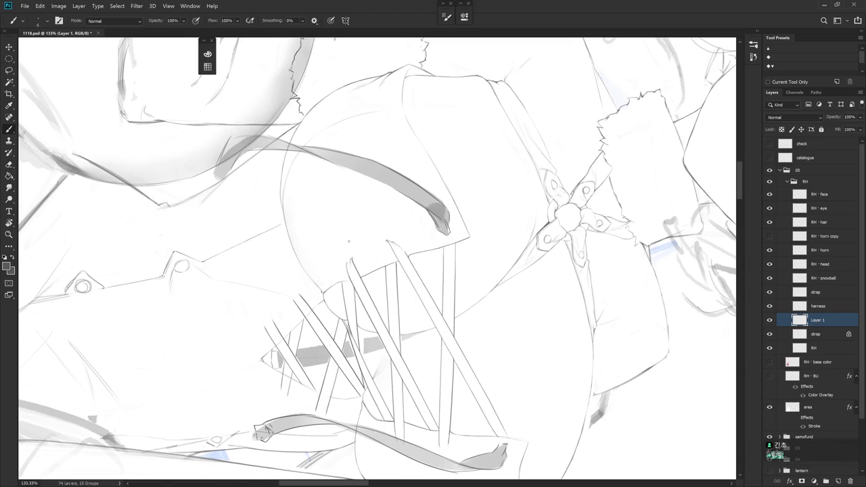
- Erase a small patch of lace line work near that end, then zoom out to the whole bodice
left_click_drag(350, 252, 349, 241)
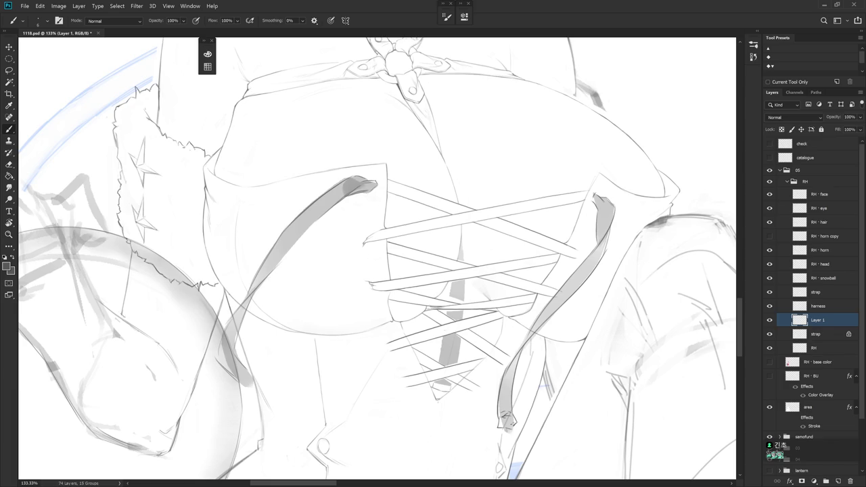
key("r")
left_click_drag(351, 250, 365, 233)
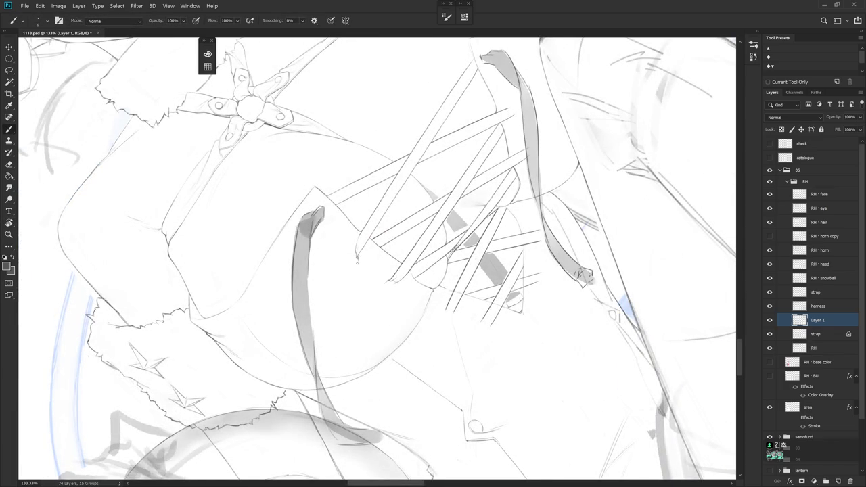
key("e")
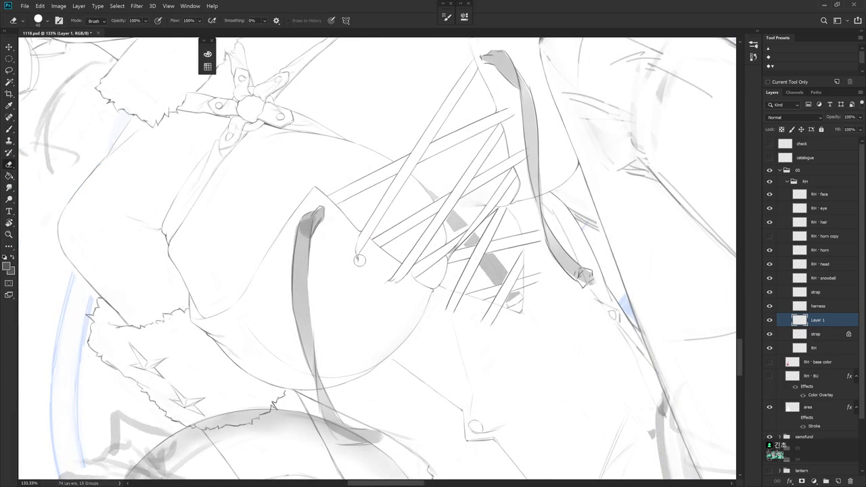
key("b")
left_click_drag(352, 256, 379, 243)
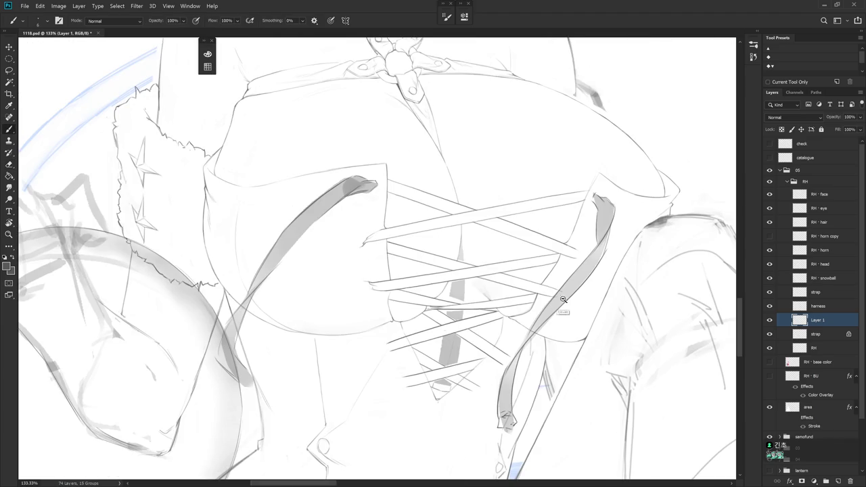
scroll(433, 284, "down", 3)
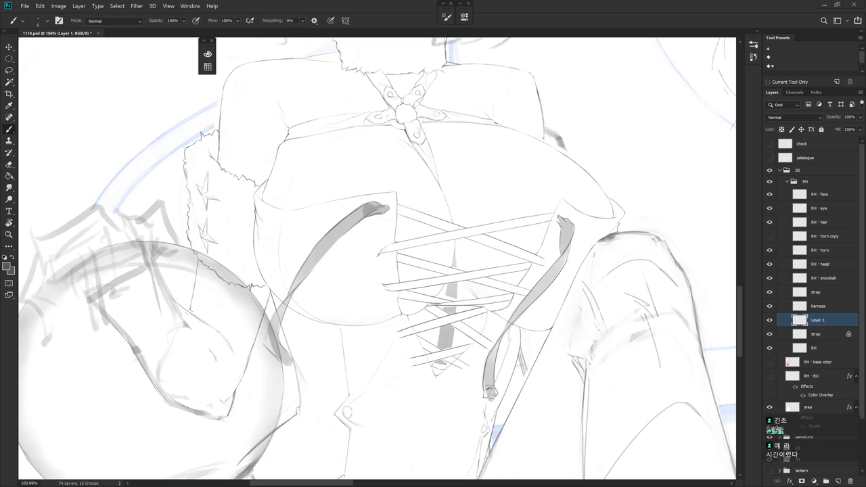
key("e")
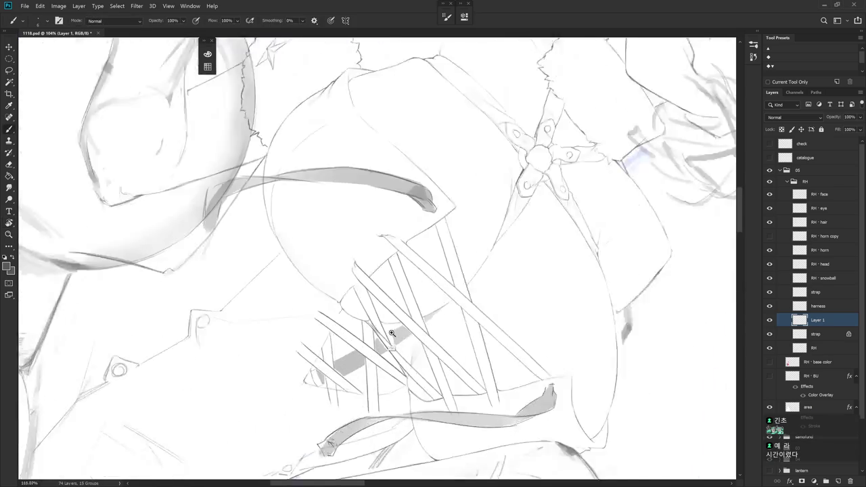
left_click_drag(346, 273, 345, 273)
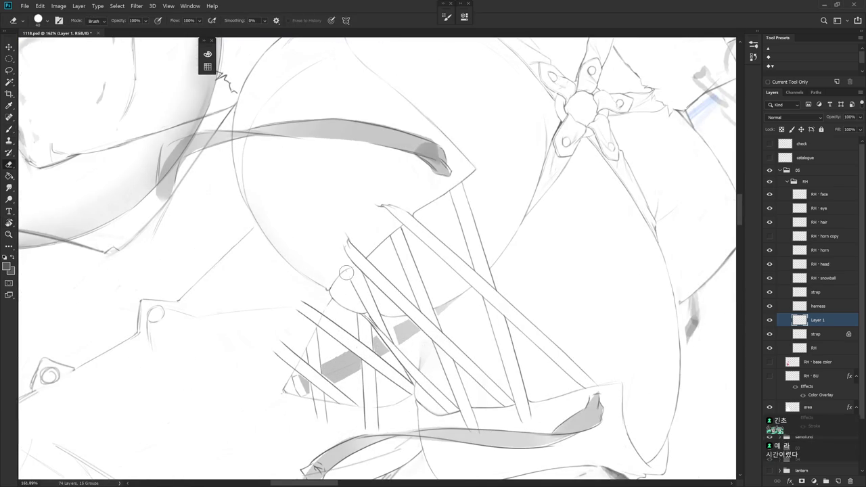
key("b")
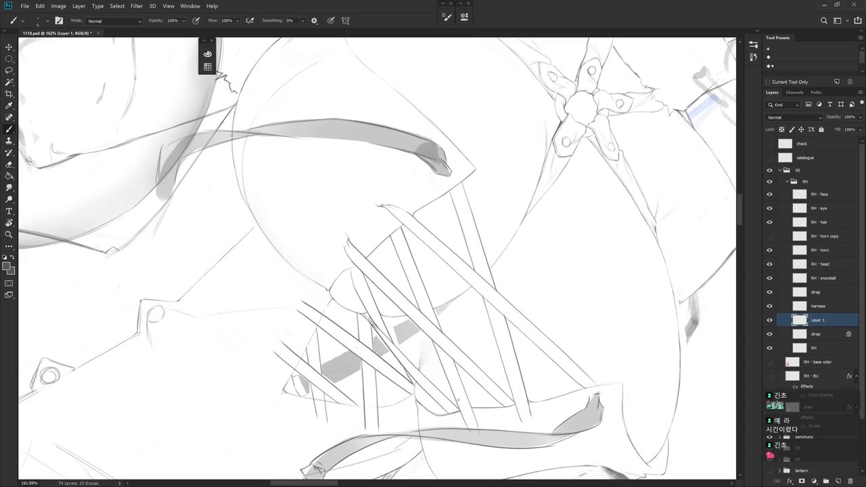
scroll(457, 399, "down", 3)
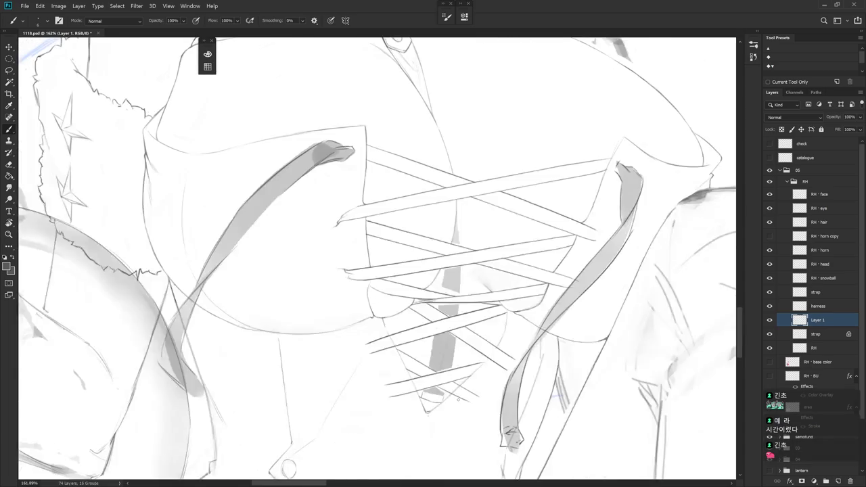
scroll(467, 403, "down", 3)
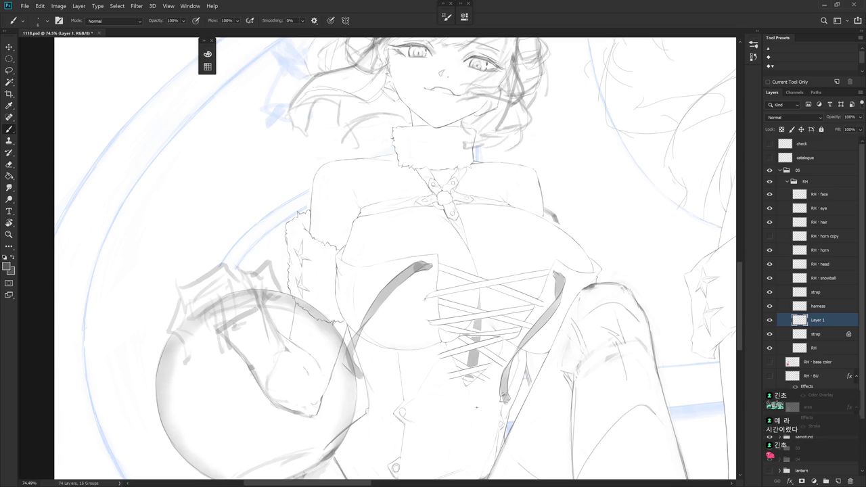
- Switch to the Eraser on the RH layer and pan along the corset lacing
scroll(450, 357, "up", 8)
key("e")
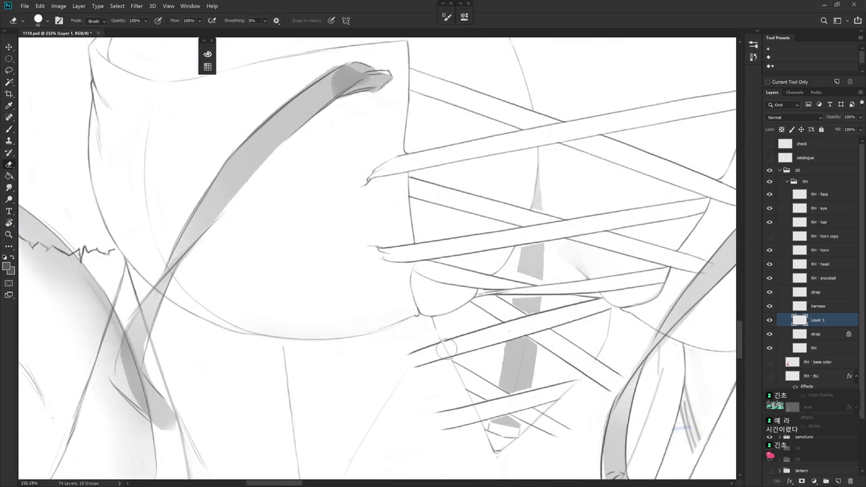
left_click(826, 346)
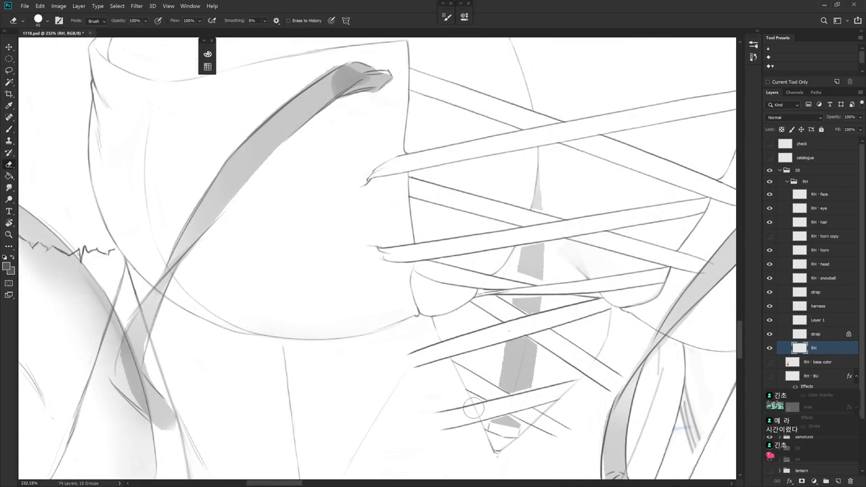
left_click_drag(570, 419, 547, 392)
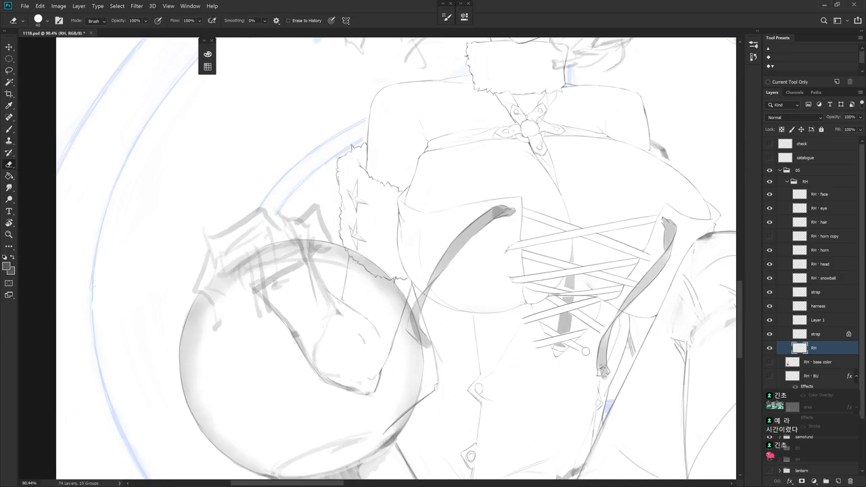
- Zoom out to about 40%, recentre on the figure, and switch back to the Brush
scroll(574, 330, "down", 5)
scroll(583, 379, "down", 2)
scroll(575, 384, "down", 1)
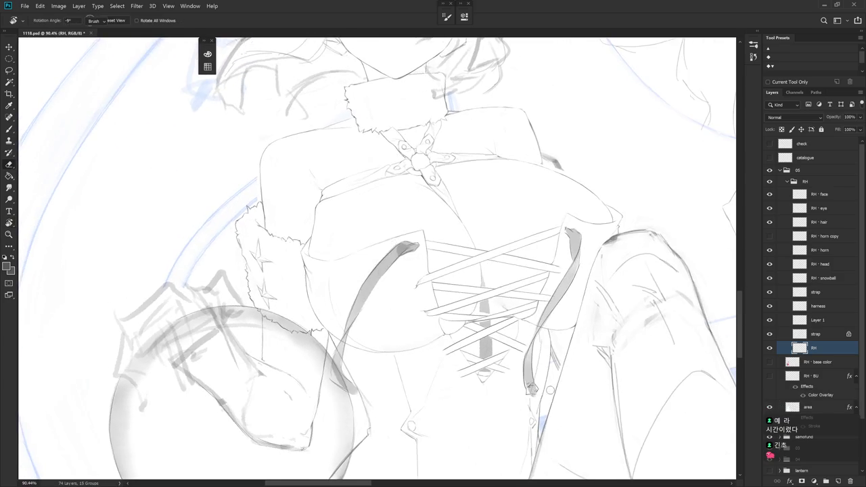
scroll(564, 390, "down", 2)
left_click_drag(563, 390, 501, 373)
key("b")
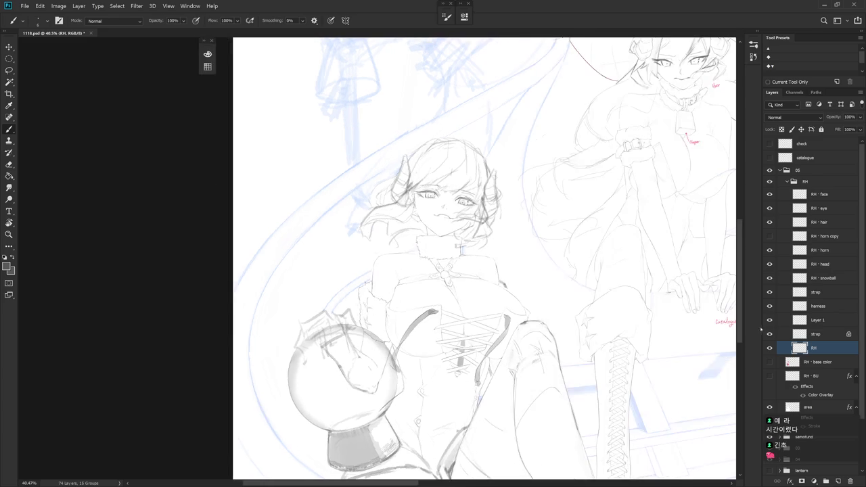
- Show the 'RH - base color' layer, briefly preview RH-BU, and select the 'area' layer
left_click(769, 362)
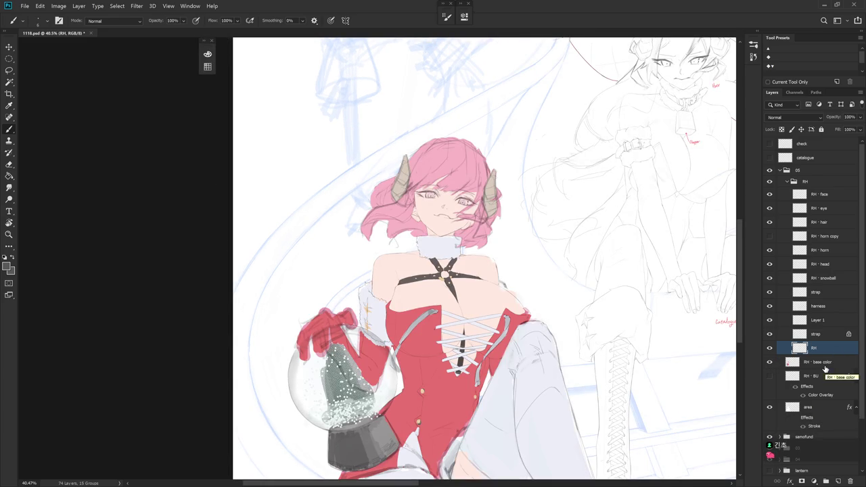
scroll(527, 319, "down", 3)
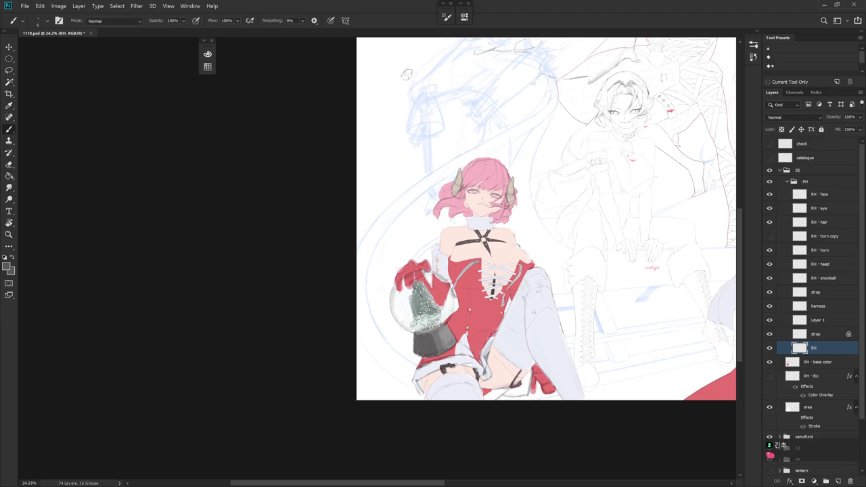
left_click(768, 375)
left_click(801, 422)
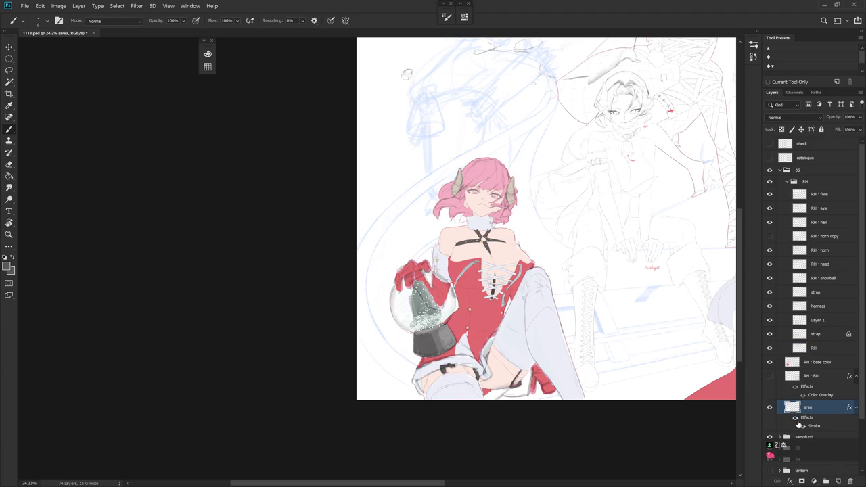
- Zoom and pan over the neck, chest and corset to inspect the flat colours
scroll(525, 254, "up", 5)
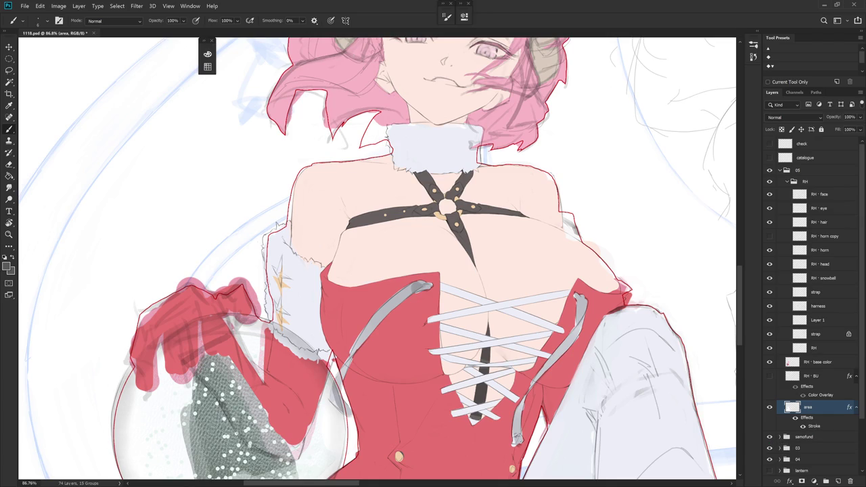
left_click_drag(495, 296, 498, 240)
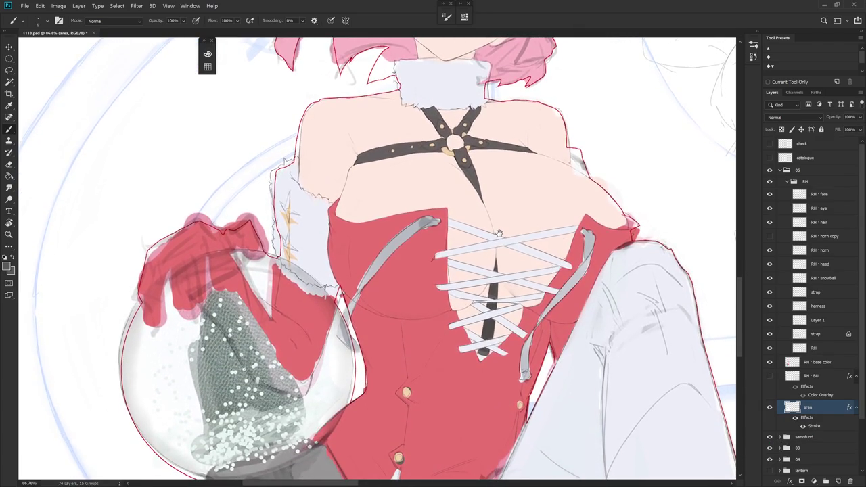
mouse_move(499, 239)
left_mouse_down()
mouse_move(534, 230)
mouse_move(528, 284)
left_mouse_up()
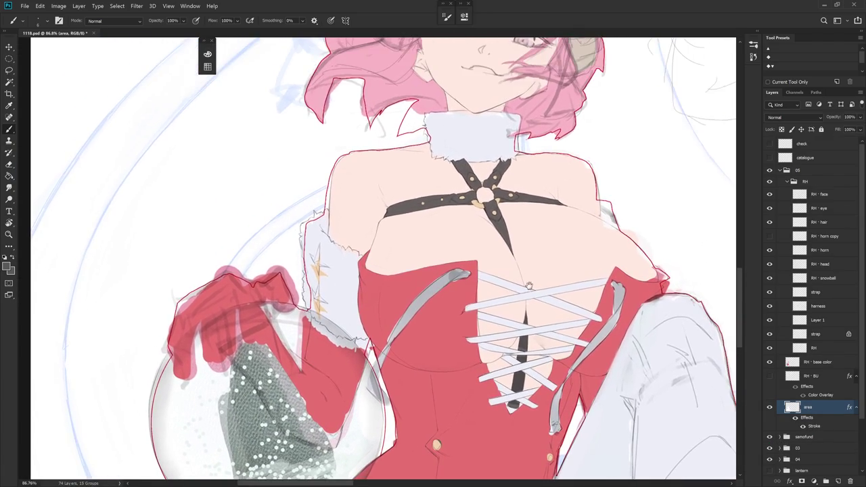
scroll(384, 255, "down", 2)
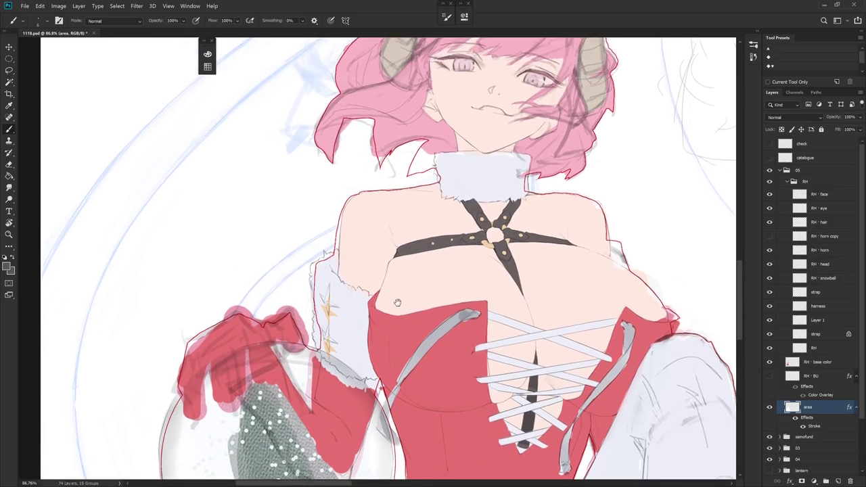
scroll(451, 282, "down", 1)
scroll(473, 304, "down", 2)
left_click_drag(495, 312, 495, 324)
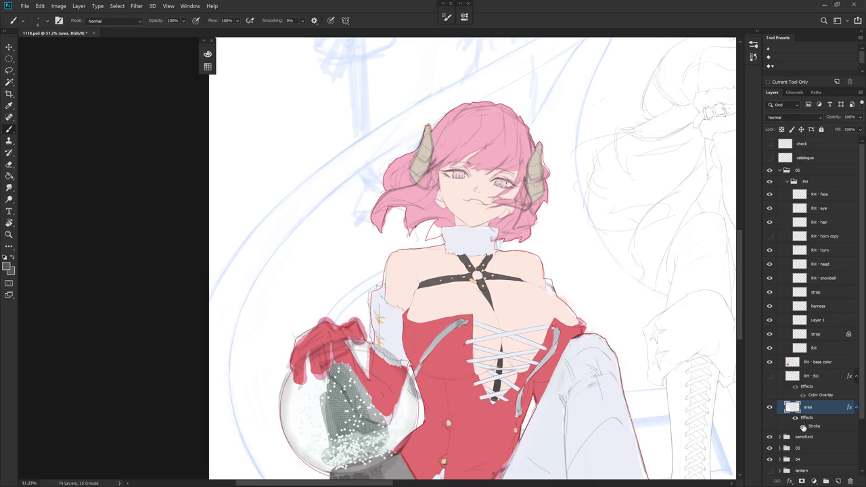
- Collapse the RH group, save the document, and add a new layer named 'del'
left_click(786, 181)
left_click(753, 56)
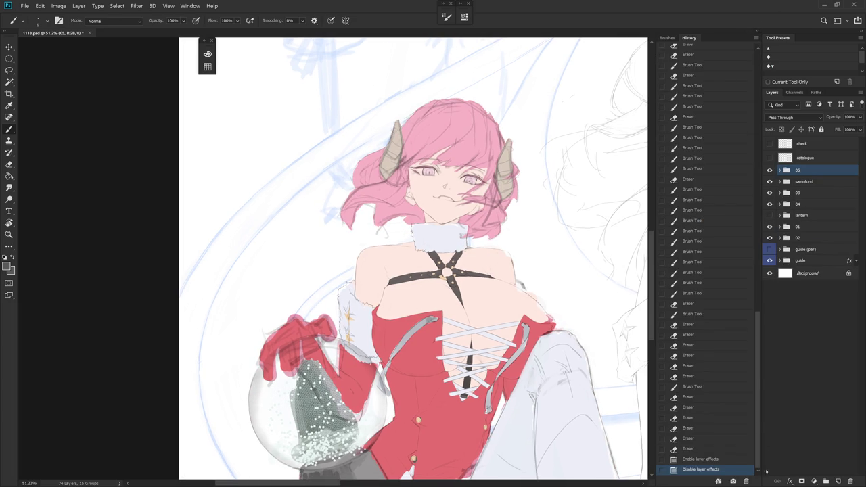
key("ctrl+s")
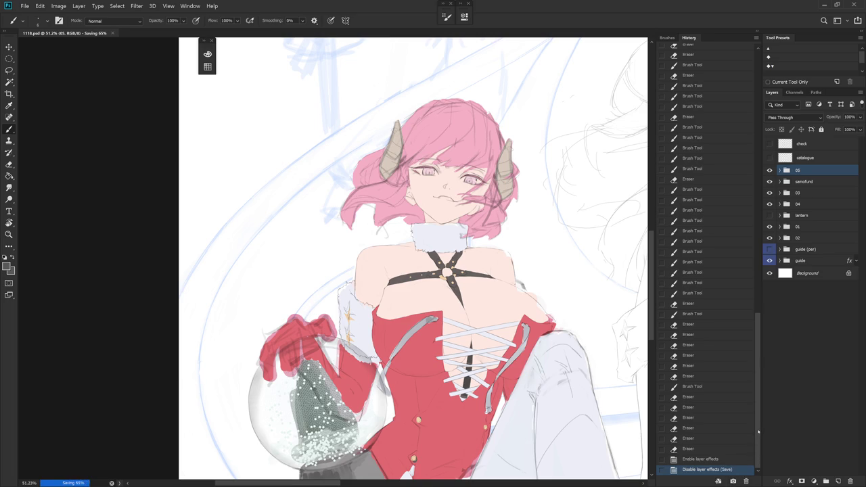
left_click(757, 35)
key("ctrl+shift+n")
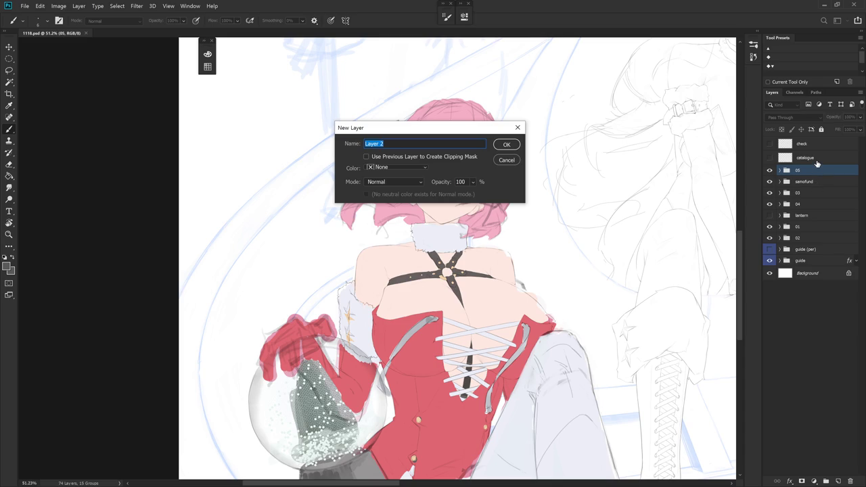
type("del")
key("Return")
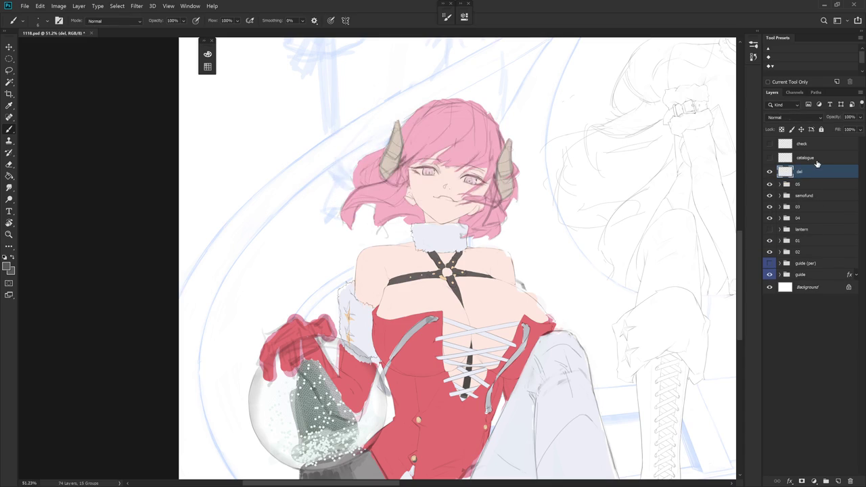
- Reset the colours and pick red as the painting colour in the Color panel
key("d")
key("F6")
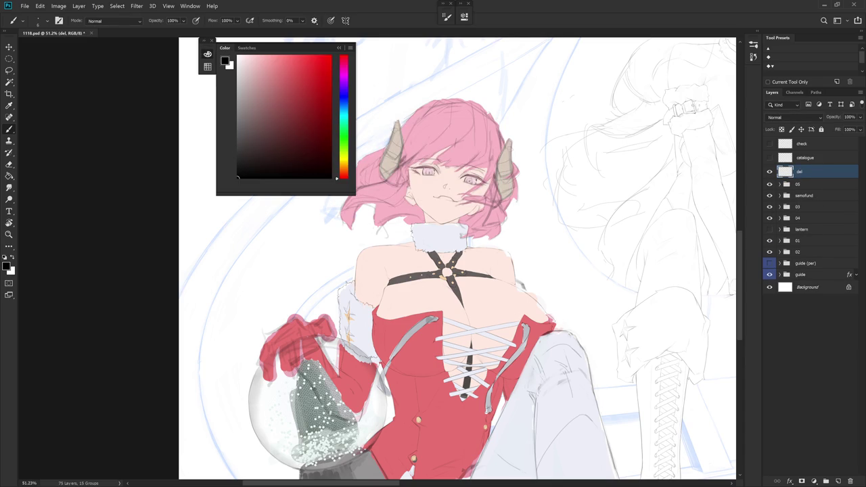
key("x")
key("x")
key("x")
left_click(316, 75)
left_click(338, 48)
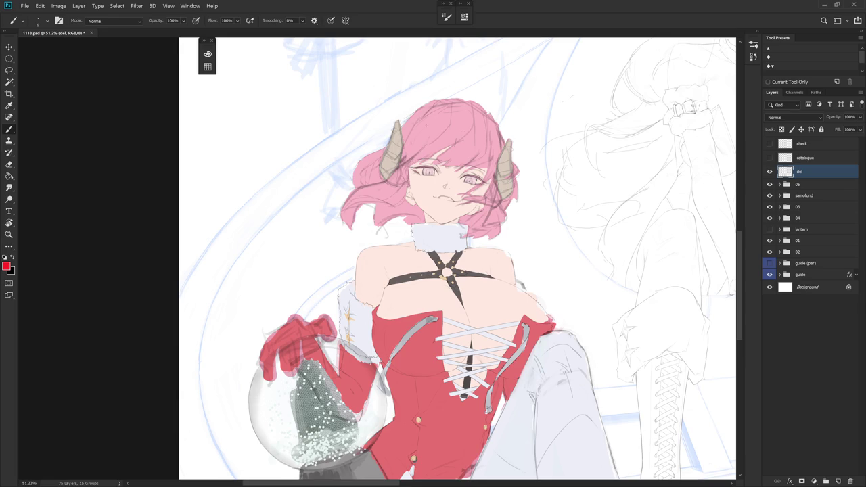
- Hide the other sketch groups and guides, and choose an enlarged Draw 02 brush
left_click_drag(769, 195, 771, 292)
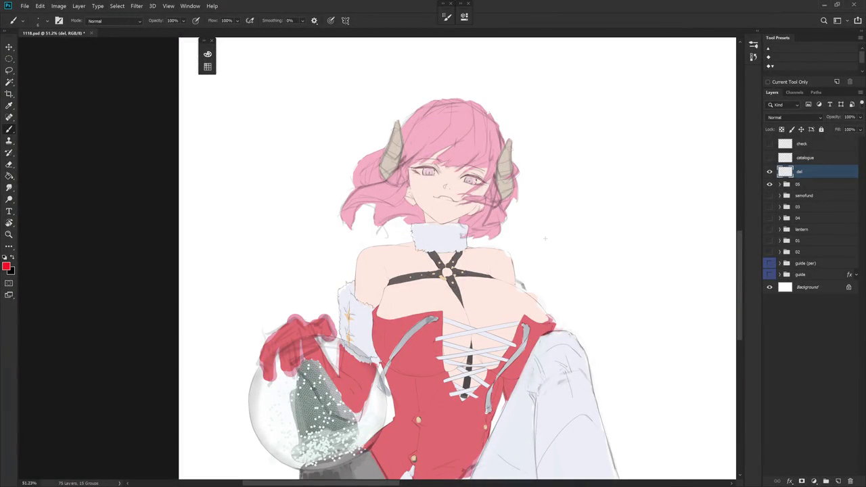
right_click(544, 238)
left_click(615, 402)
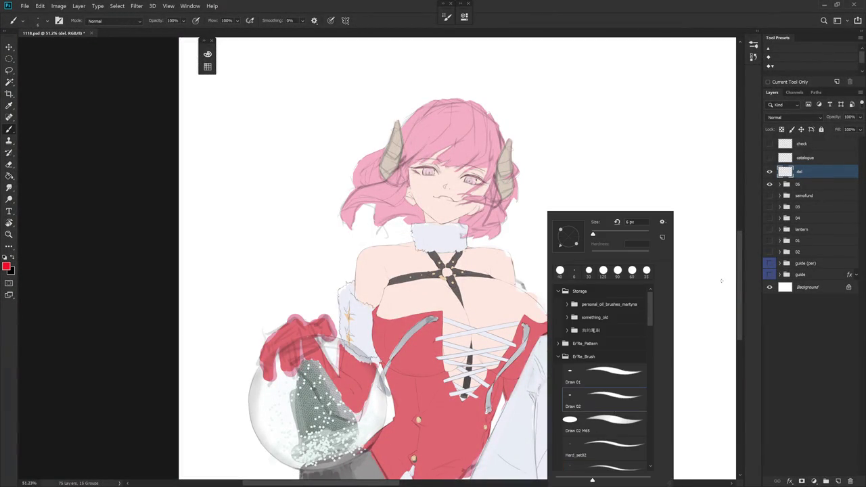
left_click(772, 185)
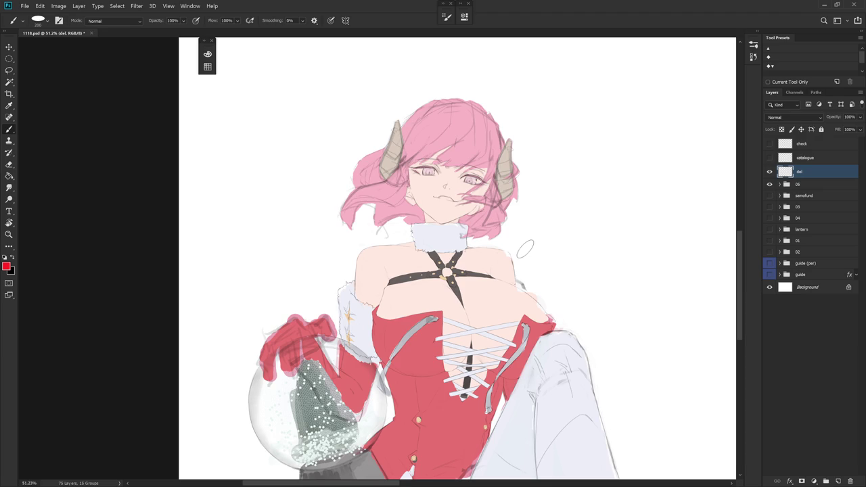
key("bracketright")
key("bracketright")
key("bracketright")
- Enlarge the brush, hide the panels, and move the figure to leave room for lettering
key("f")
key("Tab")
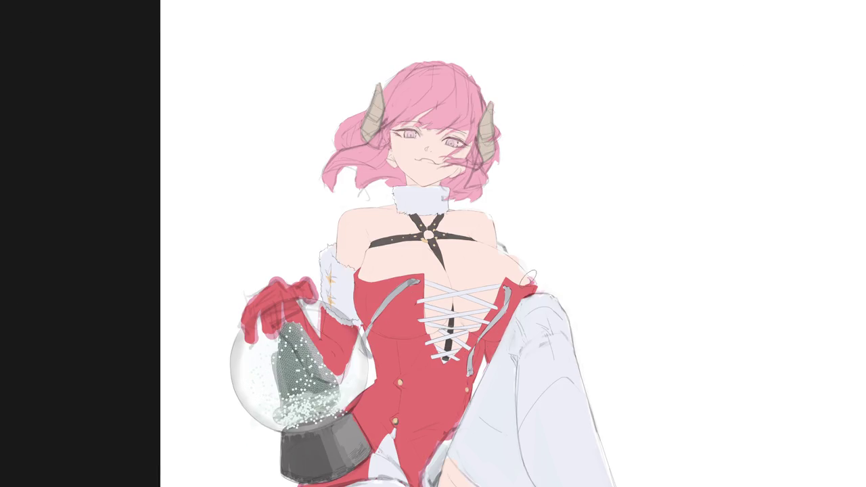
mouse_move(527, 272)
left_mouse_down()
mouse_move(482, 251)
mouse_move(391, 242)
left_mouse_up()
key("F7")
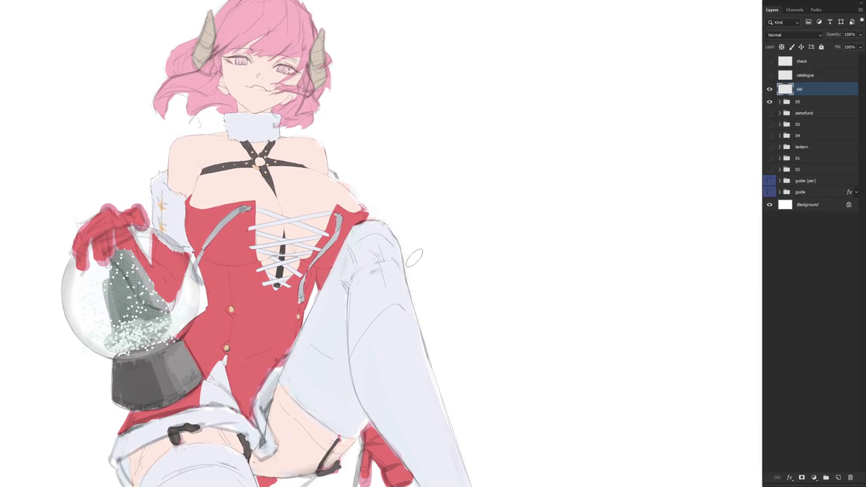
mouse_move(354, 104)
left_mouse_down()
mouse_move(372, 99)
mouse_move(354, 133)
mouse_move(369, 128)
left_mouse_up()
key("ctrl+z")
- Hand-letter 'THX FOR' in black to the right of the girl's head
left_click_drag(371, 115, 389, 113)
mouse_move(389, 97)
left_mouse_down()
mouse_move(390, 128)
mouse_move(416, 128)
mouse_move(386, 130)
left_mouse_up()
mouse_move(435, 100)
left_mouse_down()
mouse_move(457, 95)
mouse_move(434, 129)
left_mouse_up()
mouse_move(437, 114)
left_mouse_down()
mouse_move(472, 99)
mouse_move(466, 127)
left_mouse_up()
left_click_drag(482, 98, 508, 120)
left_click_drag(479, 95, 480, 126)
mouse_move(371, 152)
left_mouse_down()
mouse_move(376, 183)
mouse_move(401, 146)
mouse_move(407, 182)
left_mouse_up()
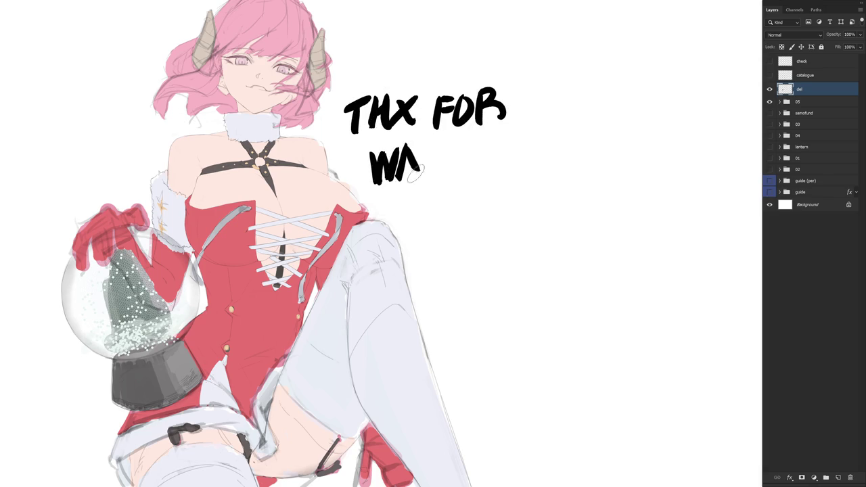
- Letter 'WATCHING.' on the second line
left_click_drag(415, 148, 424, 183)
left_click_drag(409, 169, 442, 145)
mouse_move(432, 148)
left_mouse_down()
mouse_move(430, 177)
mouse_move(457, 174)
left_mouse_up()
mouse_move(473, 145)
left_mouse_down()
mouse_move(472, 180)
mouse_move(495, 177)
left_mouse_up()
mouse_move(495, 149)
left_mouse_down()
mouse_move(511, 173)
mouse_move(513, 142)
left_mouse_up()
mouse_move(525, 138)
left_mouse_down()
mouse_move(541, 167)
mouse_move(554, 164)
left_mouse_up()
mouse_move(426, 193)
left_mouse_down()
mouse_move(430, 234)
mouse_move(460, 212)
mouse_move(430, 233)
left_mouse_up()
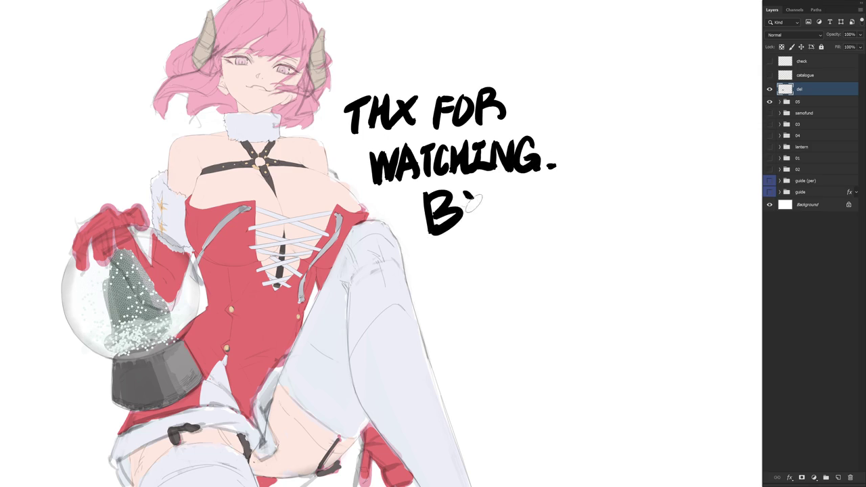
- Letter 'BYE!' and 'GN!' below, plus a small paw doodle with red blush dashes
left_click_drag(462, 190, 478, 211)
mouse_move(496, 180)
left_mouse_down()
mouse_move(473, 232)
mouse_move(509, 190)
mouse_move(493, 225)
left_mouse_up()
left_click_drag(494, 224, 527, 215)
left_click_drag(527, 223, 528, 226)
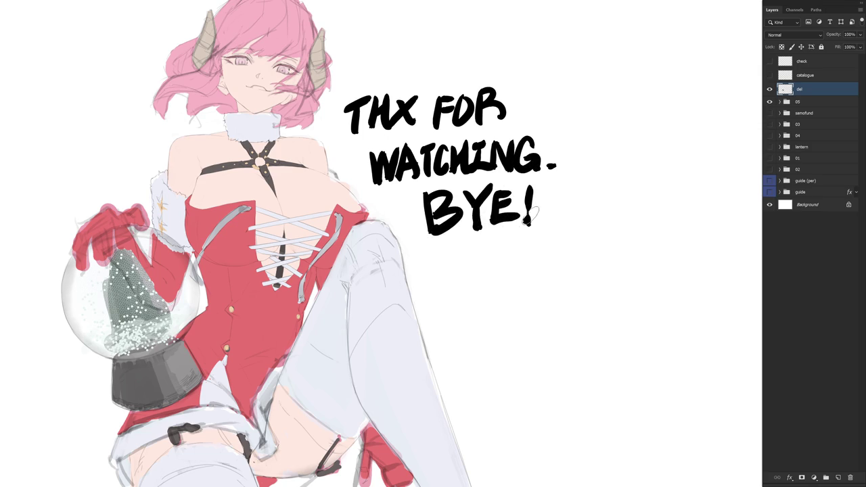
mouse_move(481, 251)
left_mouse_down()
mouse_move(452, 267)
mouse_move(484, 271)
mouse_move(490, 289)
left_mouse_up()
mouse_move(492, 243)
left_mouse_down()
mouse_move(514, 284)
mouse_move(520, 238)
left_mouse_up()
left_click_drag(534, 237, 527, 270)
left_click(528, 283)
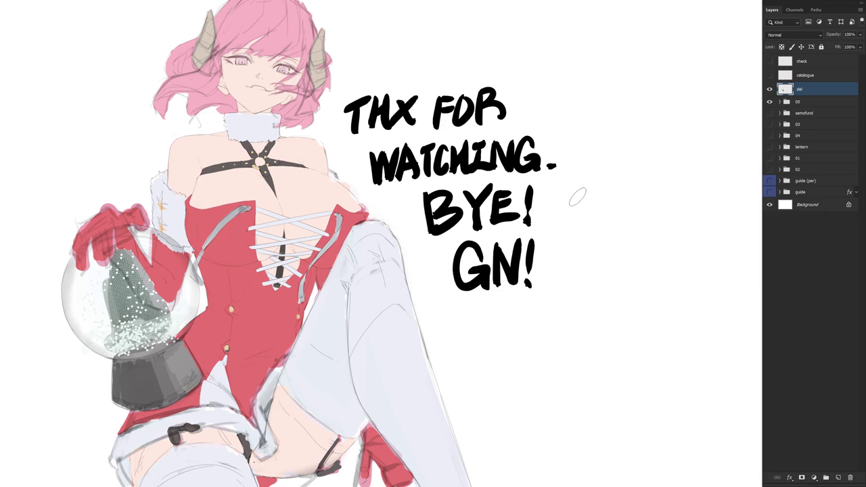
mouse_move(574, 193)
left_mouse_down()
mouse_move(570, 212)
mouse_move(582, 212)
mouse_move(583, 229)
mouse_move(551, 224)
mouse_move(564, 211)
mouse_move(562, 221)
mouse_move(591, 219)
left_mouse_up()
left_click_drag(599, 214, 603, 219)
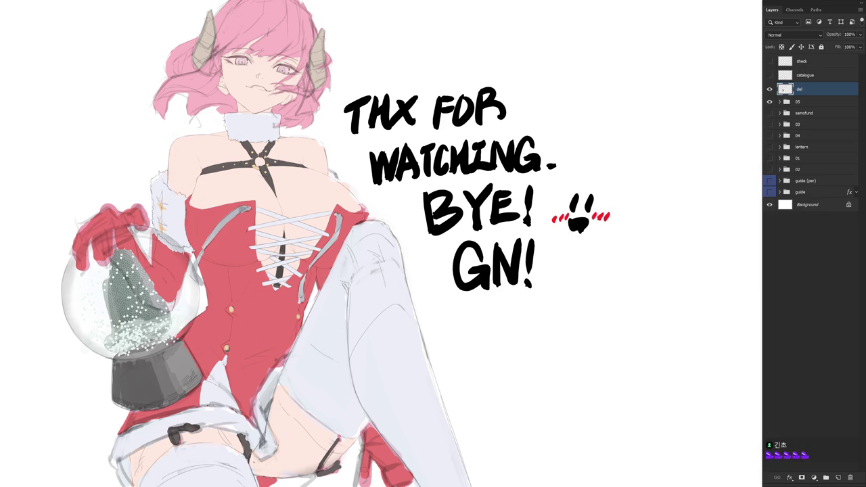